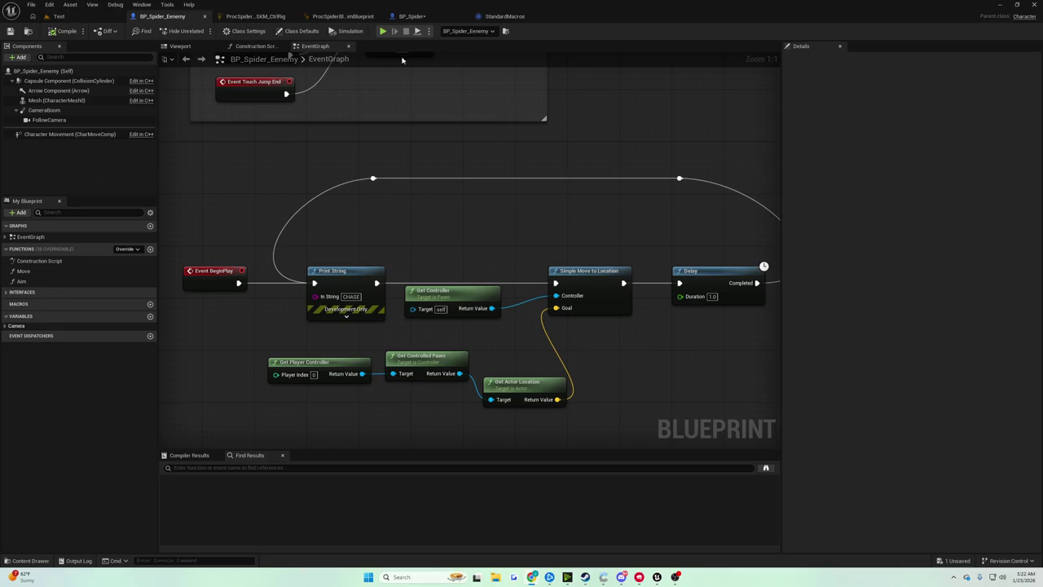
# Step: Pan BP_Spider's event graph to show the Event Tick, Sphere Trace and Line Trace nodes
pyautogui.click(423, 20)
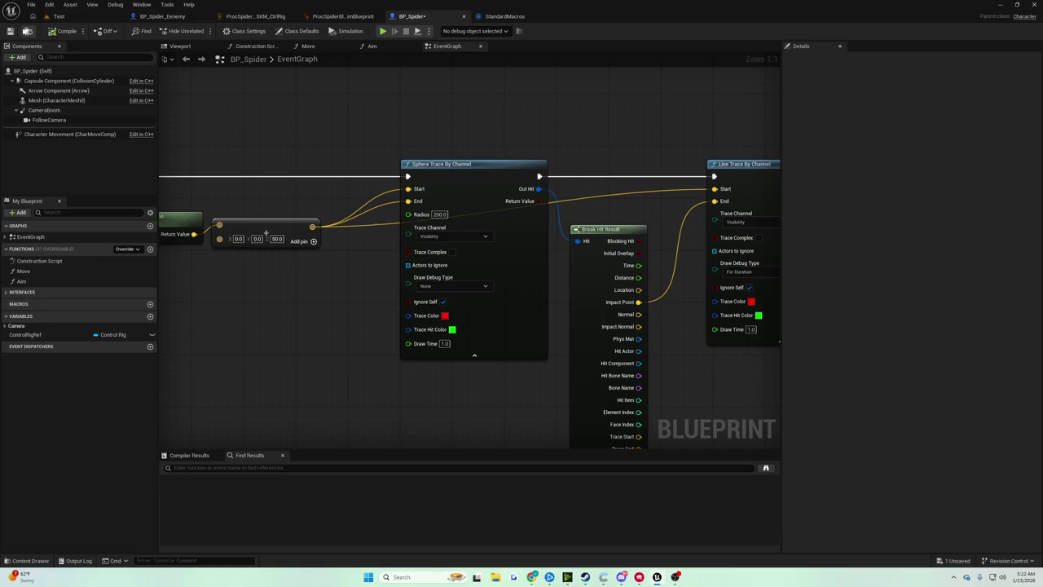
pyautogui.scroll(-4, 389, 144)
pyautogui.scroll(4, 388, 155)
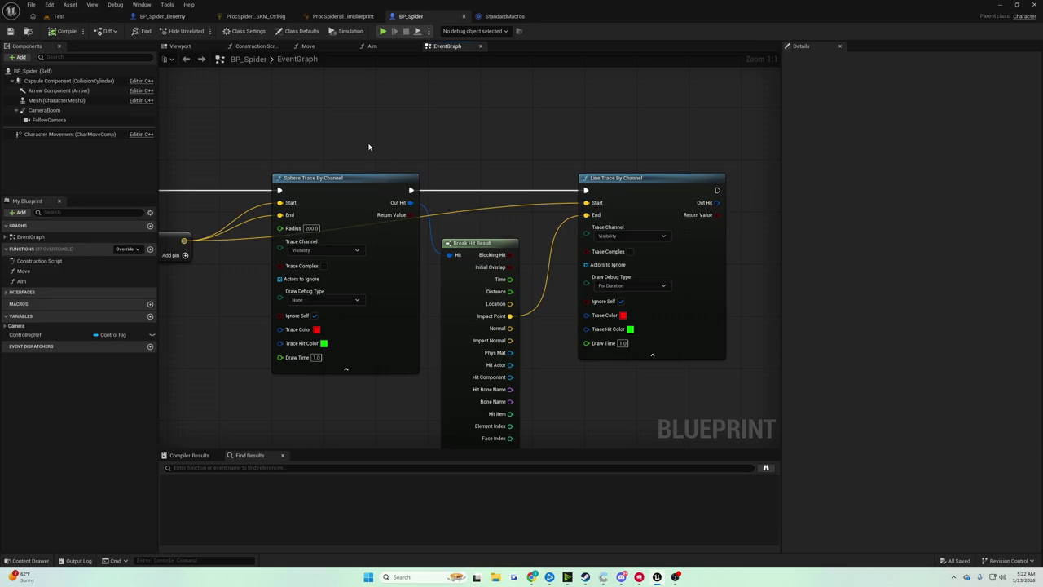
pyautogui.moveTo(369, 147)
pyautogui.mouseDown()
pyautogui.moveTo(678, 133)
pyautogui.moveTo(564, 128)
pyautogui.moveTo(230, 163)
pyautogui.mouseUp()
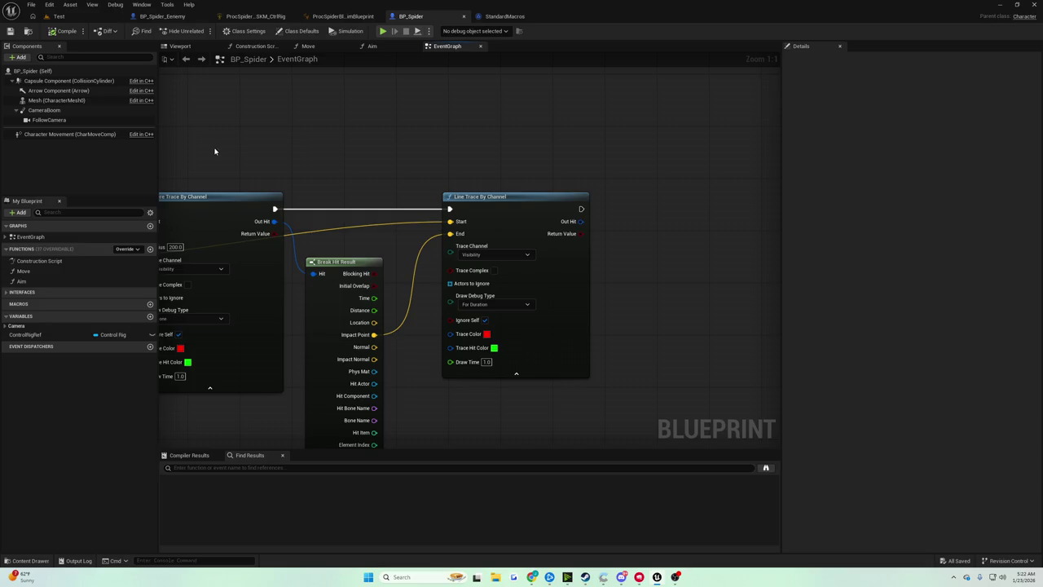
pyautogui.moveTo(231, 155); pyautogui.dragTo(338, 142)
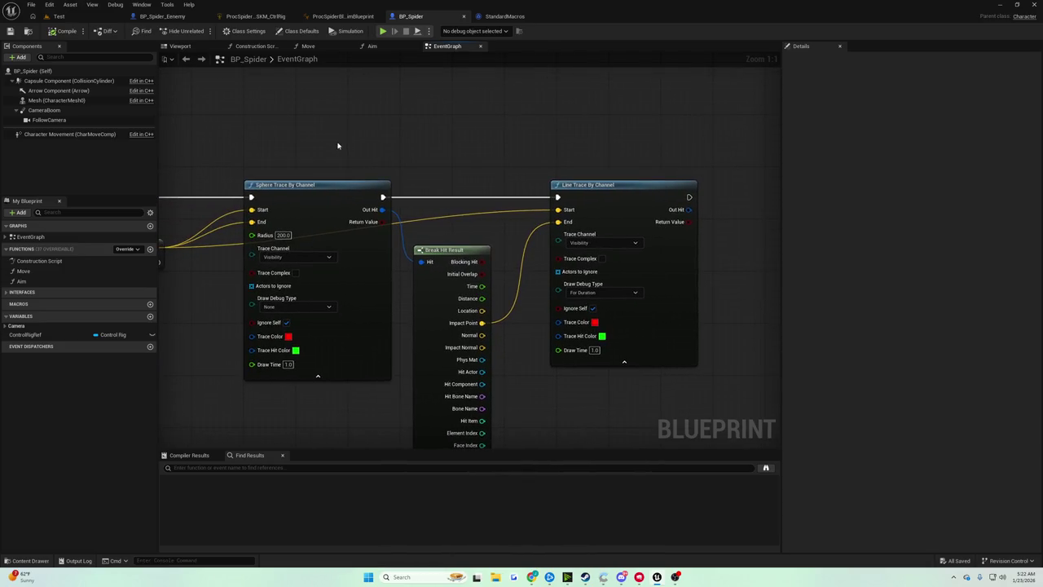
pyautogui.click(59, 16)
# Step: Play the Test level, watch the spider cling to the tall wall, then stop
pyautogui.click(202, 31)
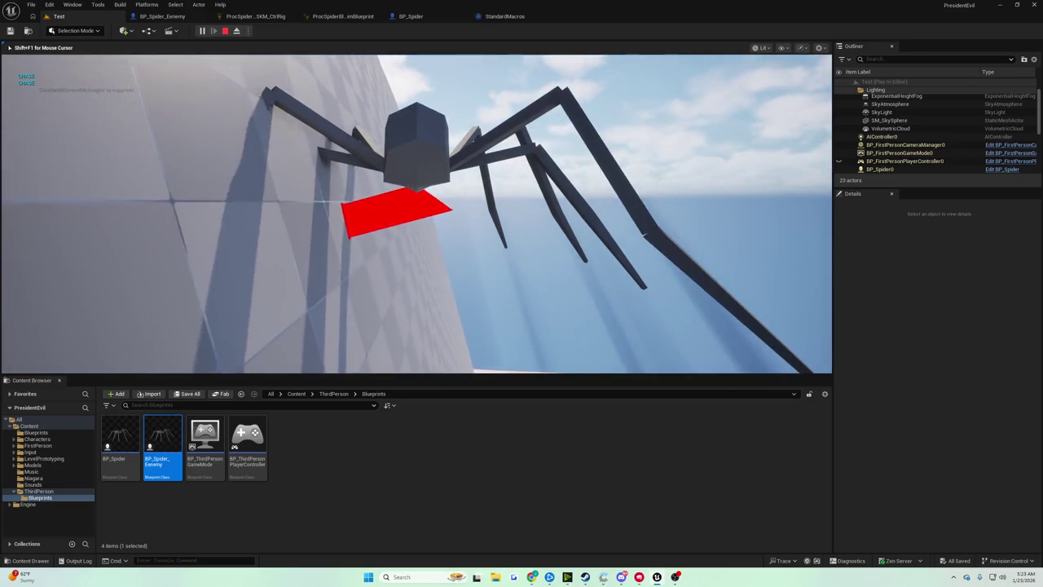
pyautogui.press('Escape')
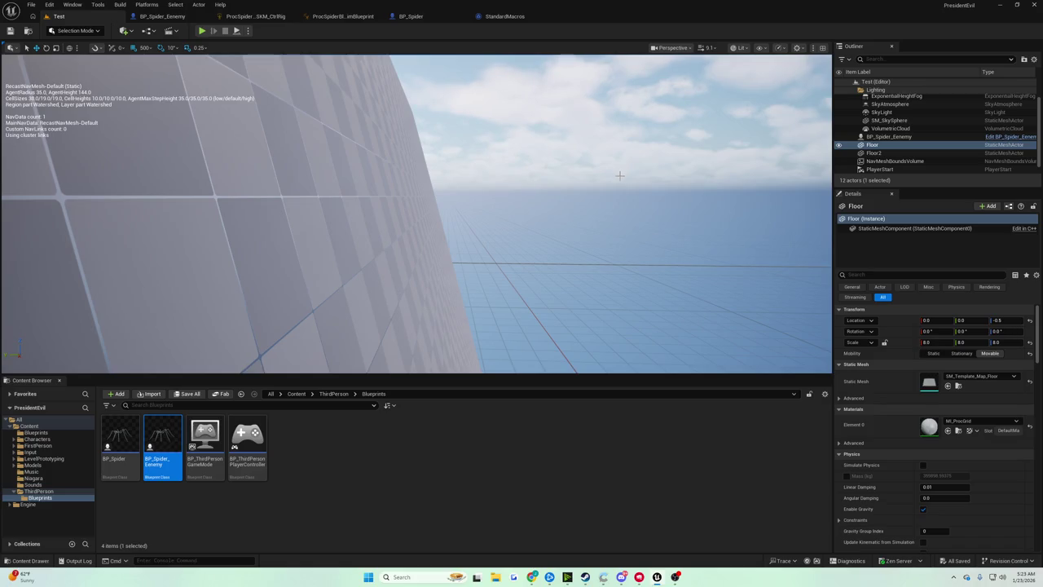
# Step: Frame the selected Floor in the level viewport
pyautogui.press('f')
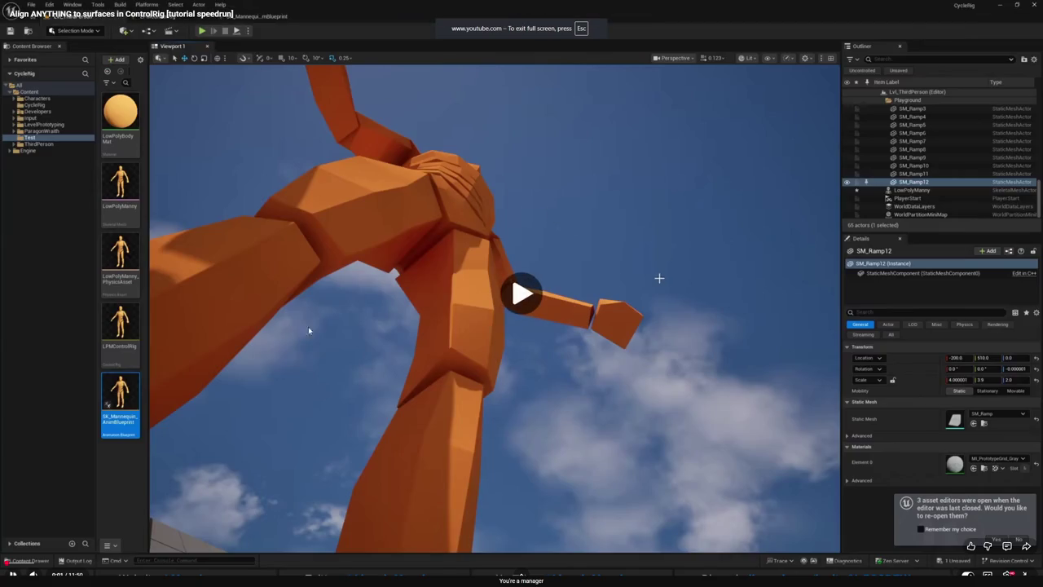
# Step: Start the 'Align ANYTHING to surfaces in ControlRig' tutorial video
pyautogui.click(309, 330)
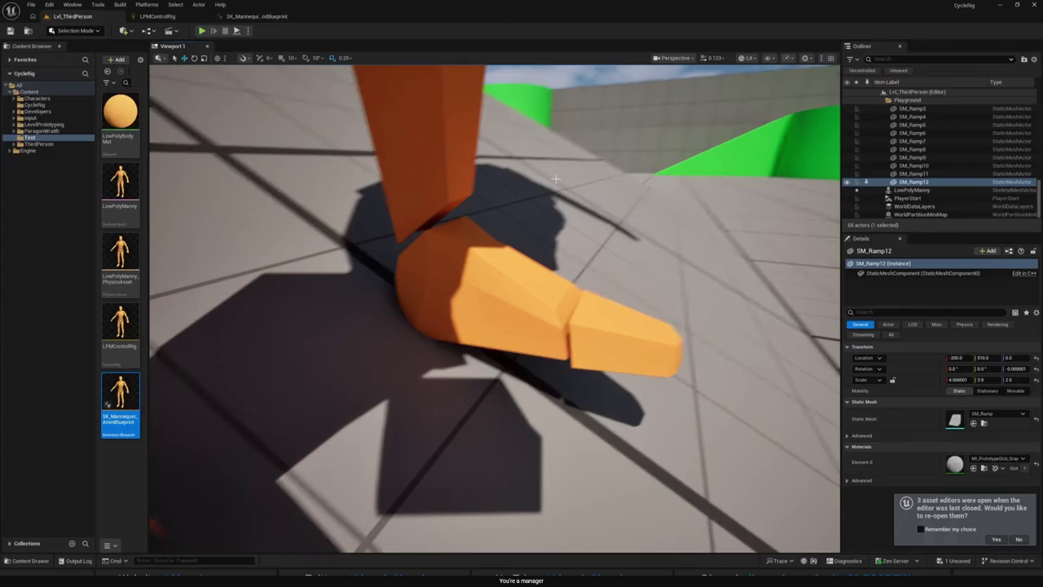
# Step: Resume the tutorial and connect Hit Normal to From Two Vectors' B input
pyautogui.click(249, 268)
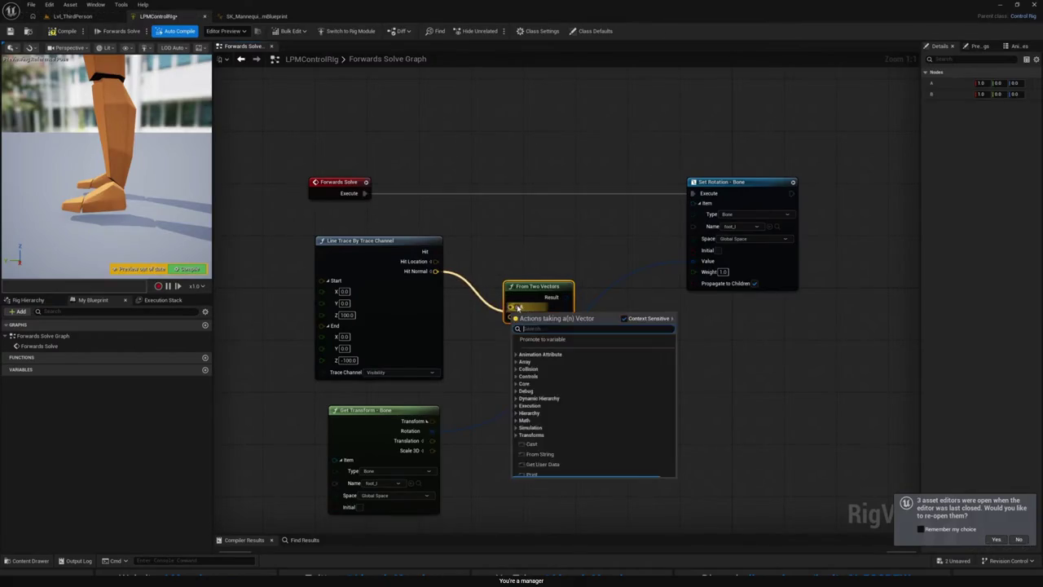
pyautogui.press('Return')
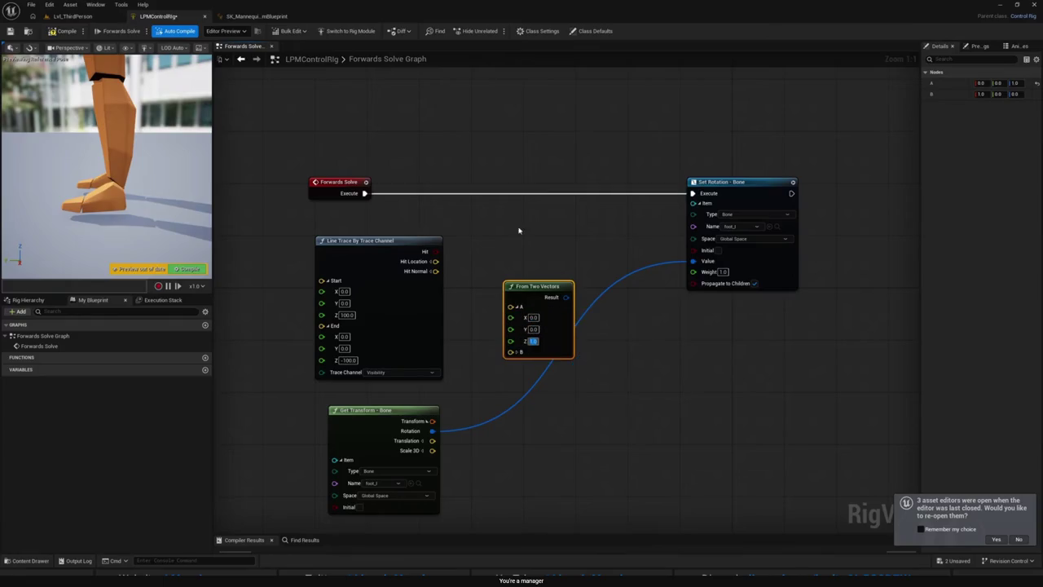
pyautogui.moveTo(538, 286); pyautogui.dragTo(518, 241)
pyautogui.moveTo(436, 270); pyautogui.dragTo(490, 308)
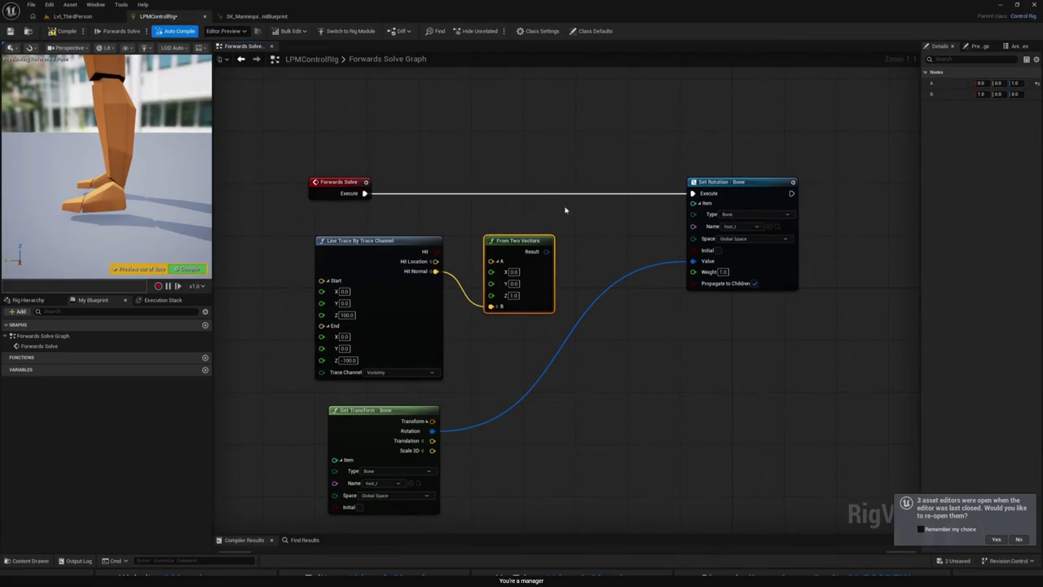
# Step: Add a Multiply node combining the bone's rotation, feeding Set Rotation's Value
pyautogui.moveTo(548, 251); pyautogui.dragTo(575, 308)
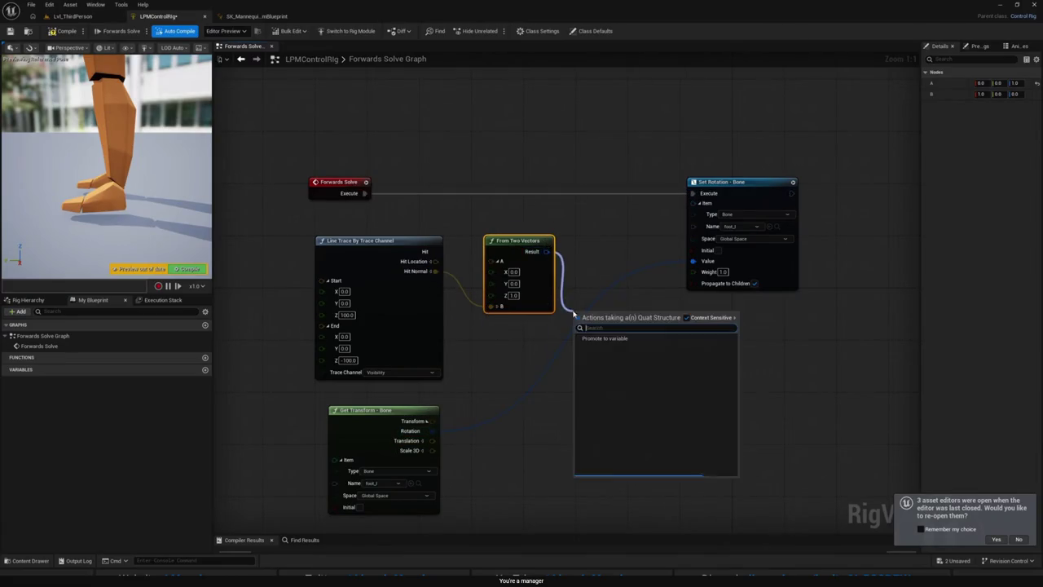
pyautogui.write('multiply')
pyautogui.press('Return')
pyautogui.moveTo(432, 430); pyautogui.dragTo(575, 344)
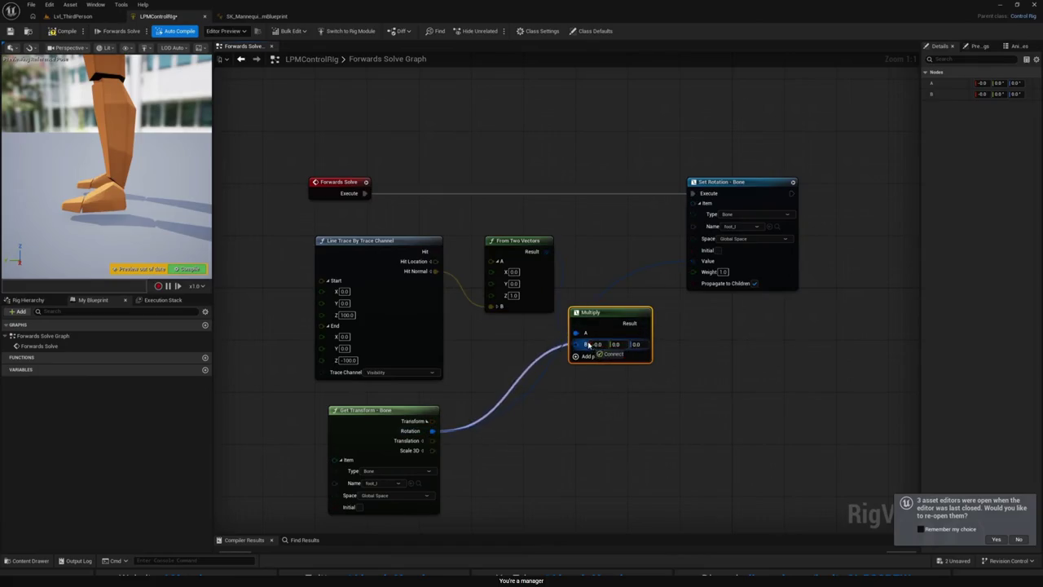
pyautogui.moveTo(547, 251)
pyautogui.mouseDown()
pyautogui.moveTo(575, 332)
pyautogui.moveTo(693, 261)
pyautogui.mouseUp()
# Step: Test the rig in the level, viewing the foot on the ramp
pyautogui.click(28, 31)
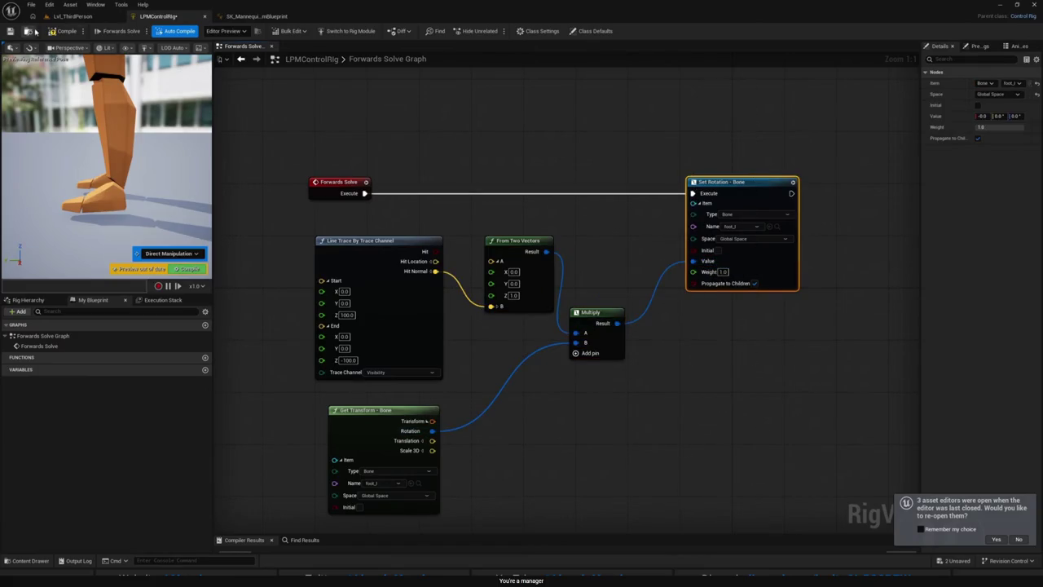
pyautogui.click(72, 16)
pyautogui.click(470, 202)
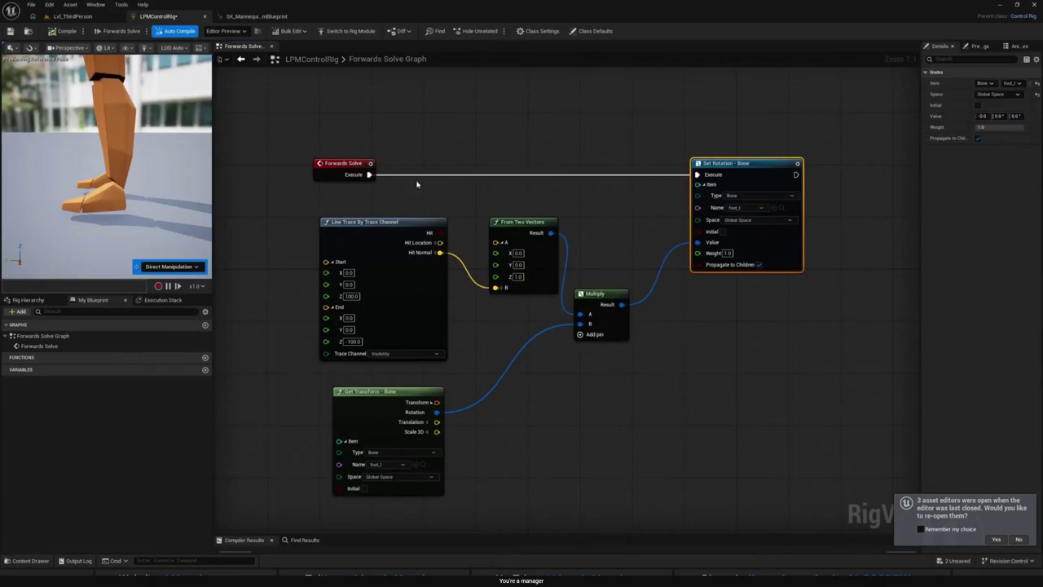
# Step: Review the line trace node and a close-up of the feet on the ramp
pyautogui.click(428, 259)
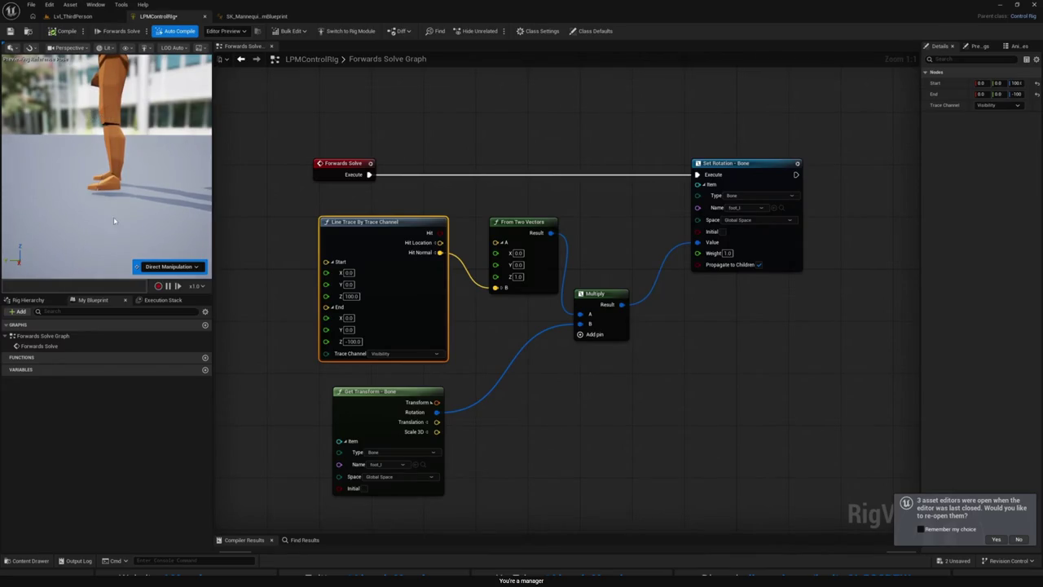
pyautogui.moveTo(106, 115)
pyautogui.mouseDown()
pyautogui.moveTo(71, 173)
pyautogui.moveTo(74, 141)
pyautogui.mouseUp()
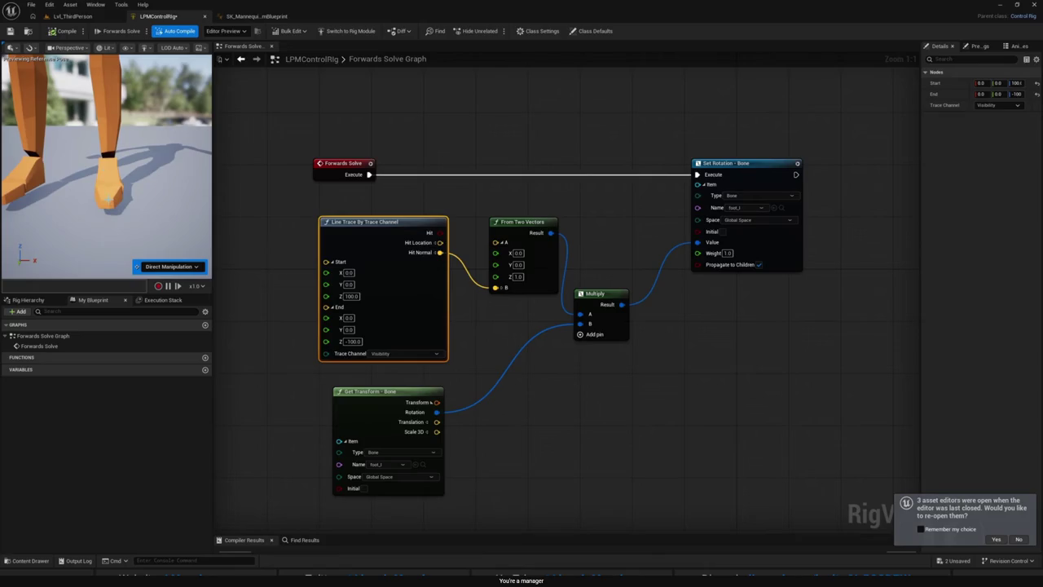
pyautogui.click(174, 225)
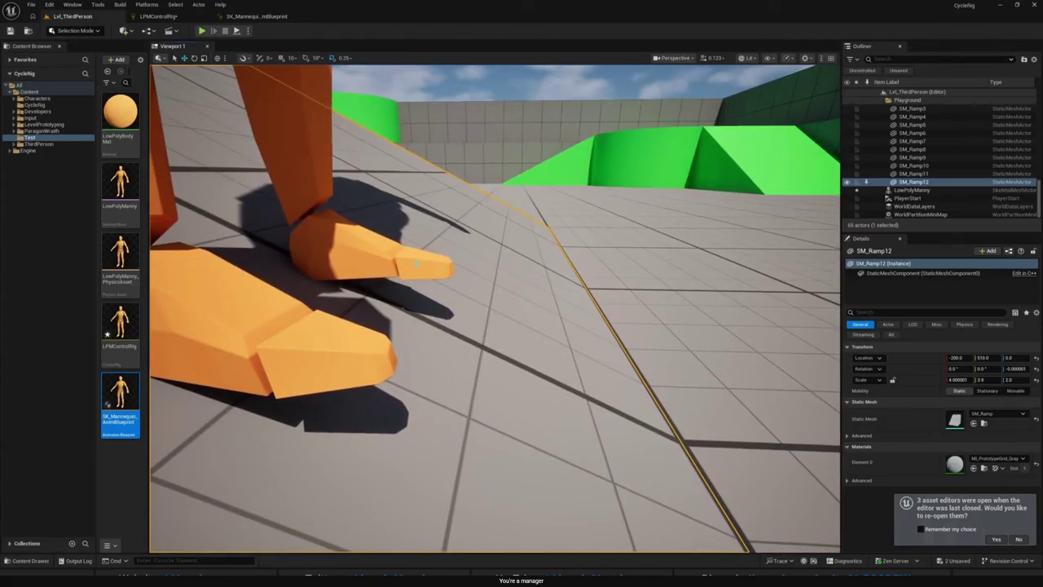
# Step: Rearrange the line trace and From Two Vectors nodes, splitting B into X, Y, Z
pyautogui.click(159, 16)
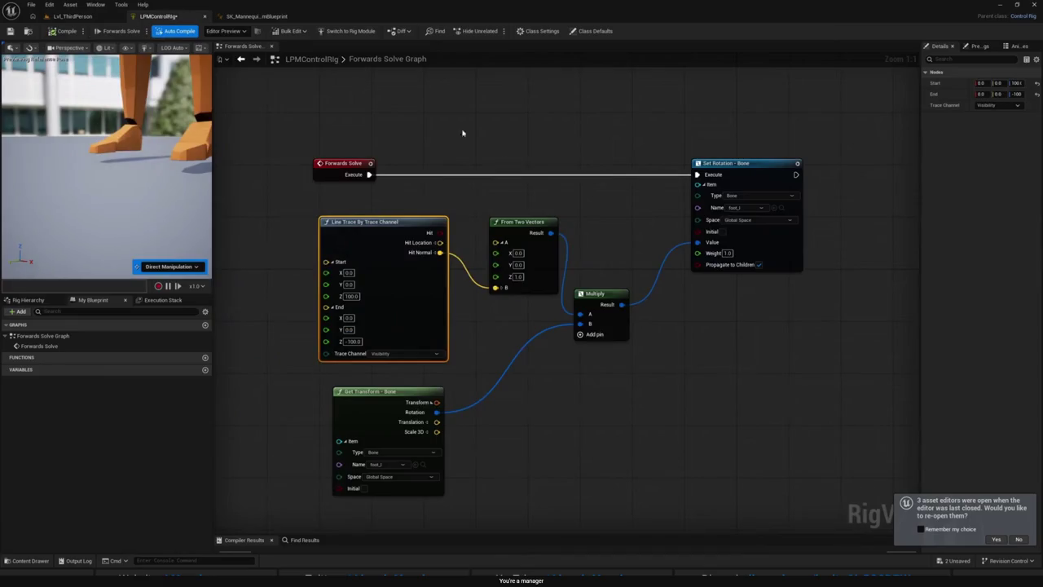
pyautogui.moveTo(492, 295); pyautogui.dragTo(484, 276)
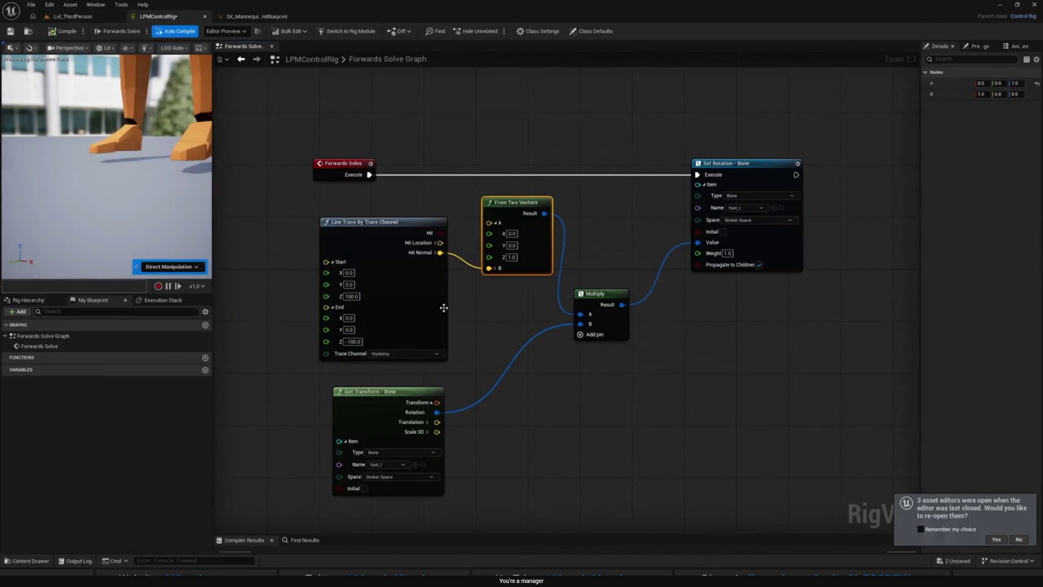
pyautogui.moveTo(387, 227); pyautogui.dragTo(381, 241)
pyautogui.click(496, 217)
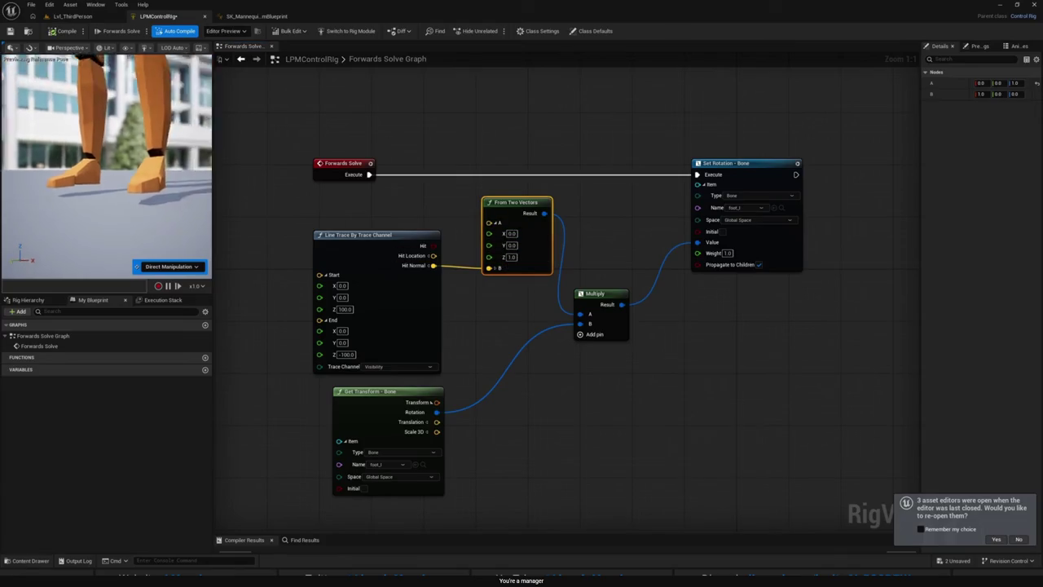
pyautogui.moveTo(116, 181); pyautogui.dragTo(116, 181)
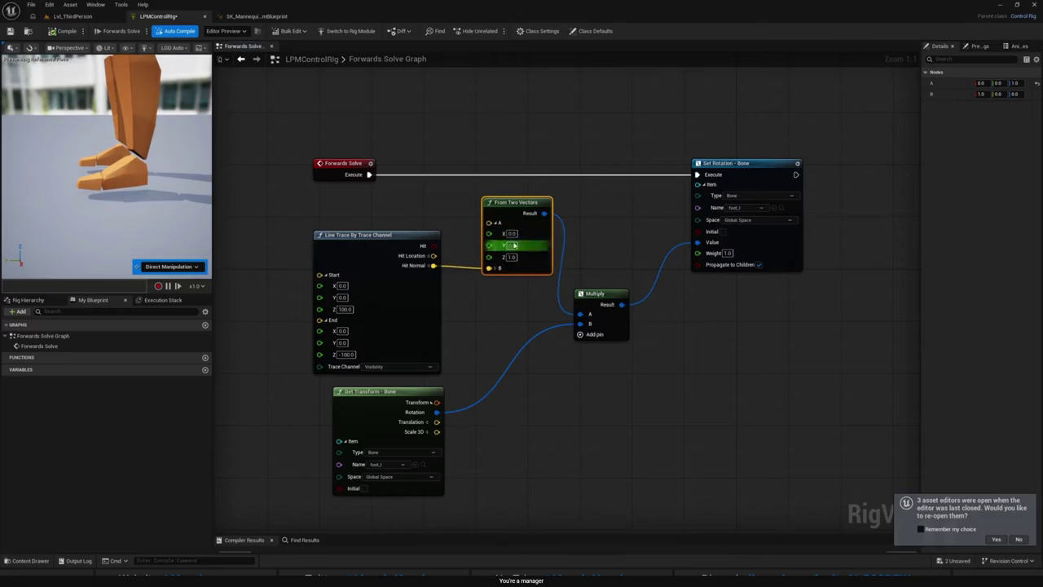
pyautogui.click(495, 268)
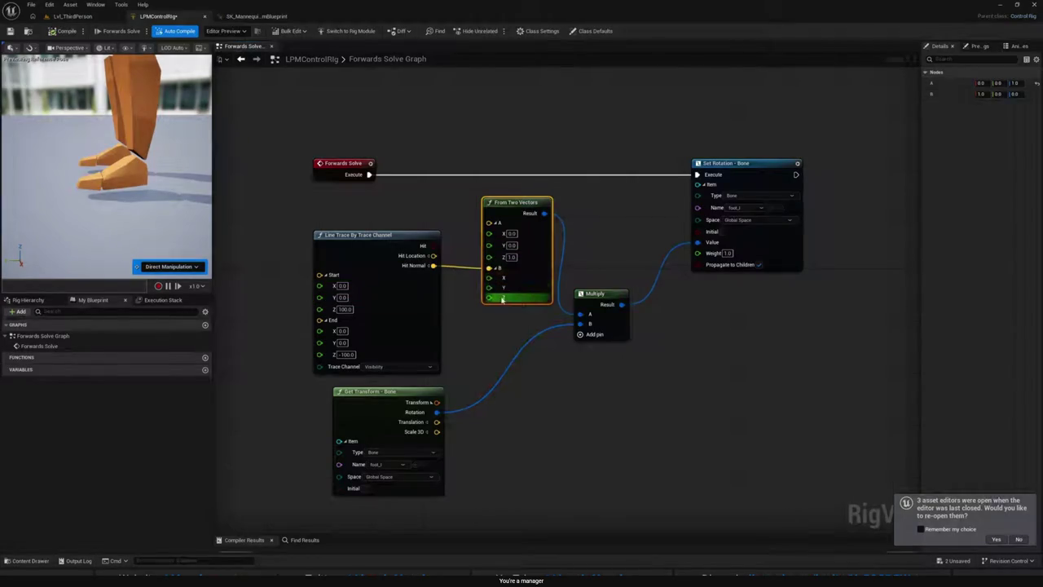
pyautogui.moveTo(514, 203); pyautogui.dragTo(502, 203)
pyautogui.moveTo(574, 227); pyautogui.dragTo(592, 443)
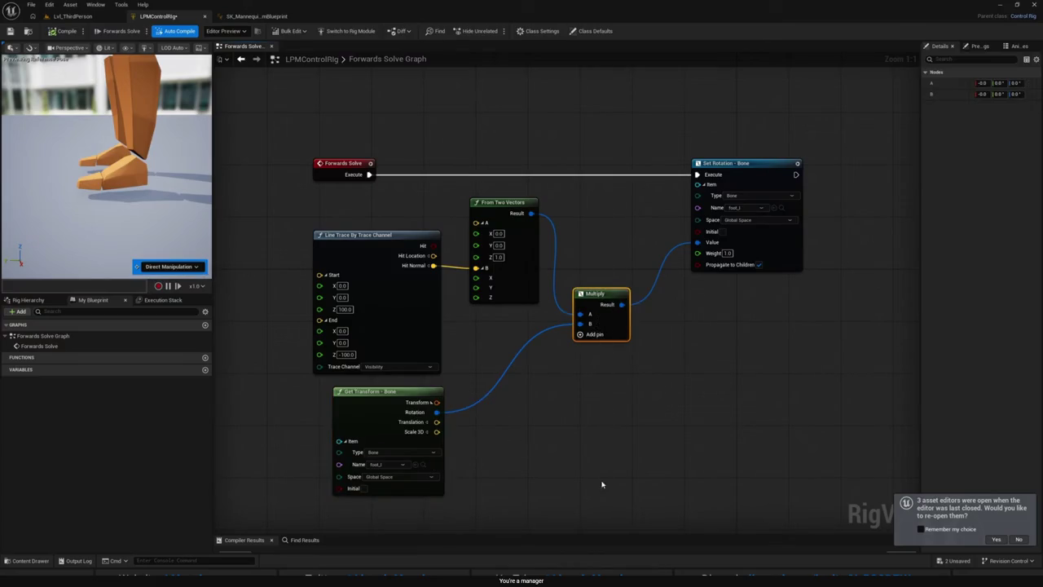
pyautogui.click(503, 203)
pyautogui.click(589, 234)
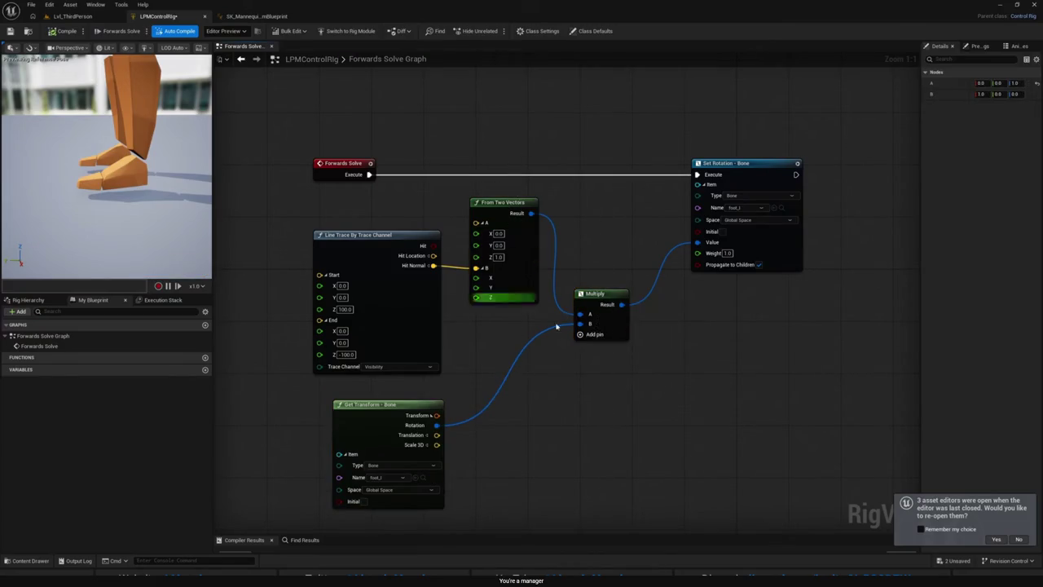
# Step: Wire Get Transform's Rotation into Multiply's B input and review the Set Rotation chain
pyautogui.moveTo(557, 326); pyautogui.dragTo(581, 323)
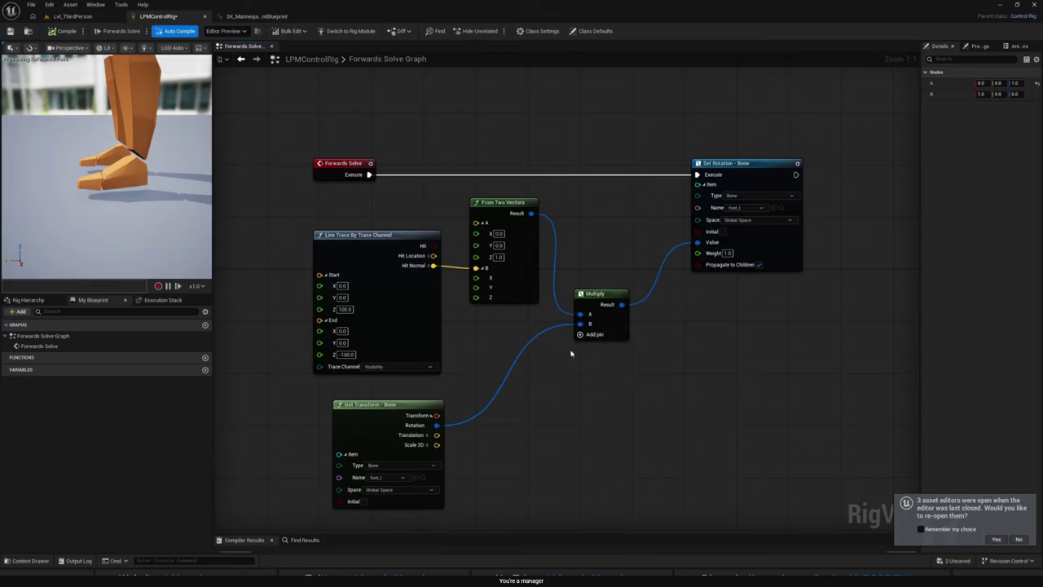
pyautogui.click(536, 296)
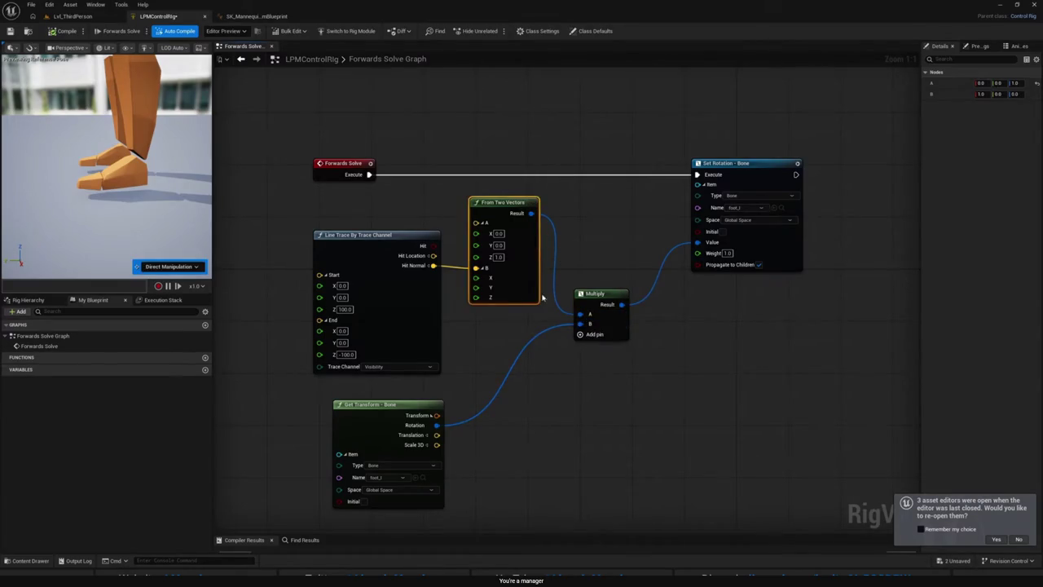
pyautogui.click(407, 405)
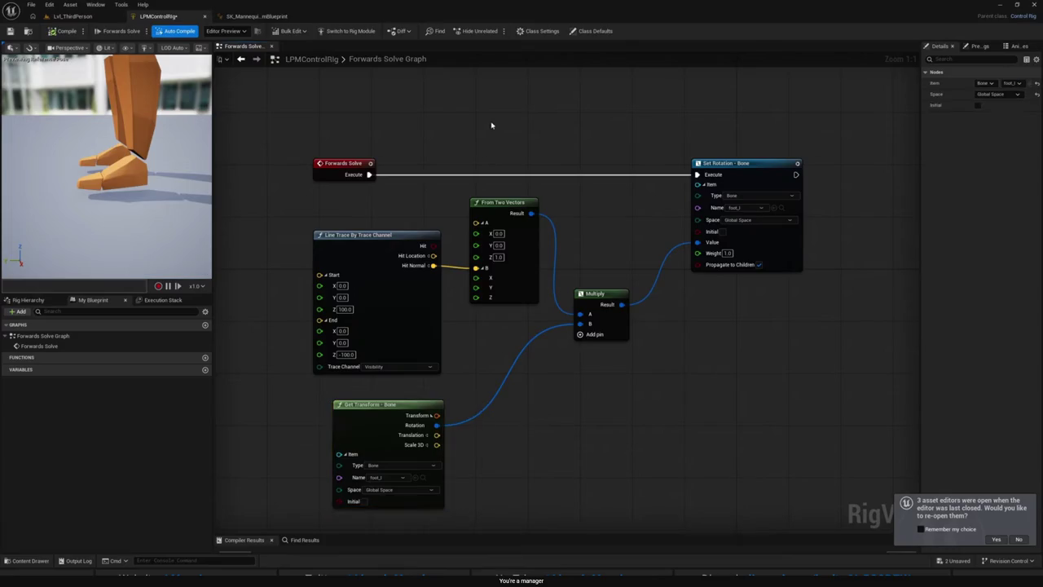
pyautogui.moveTo(492, 122); pyautogui.dragTo(543, 356)
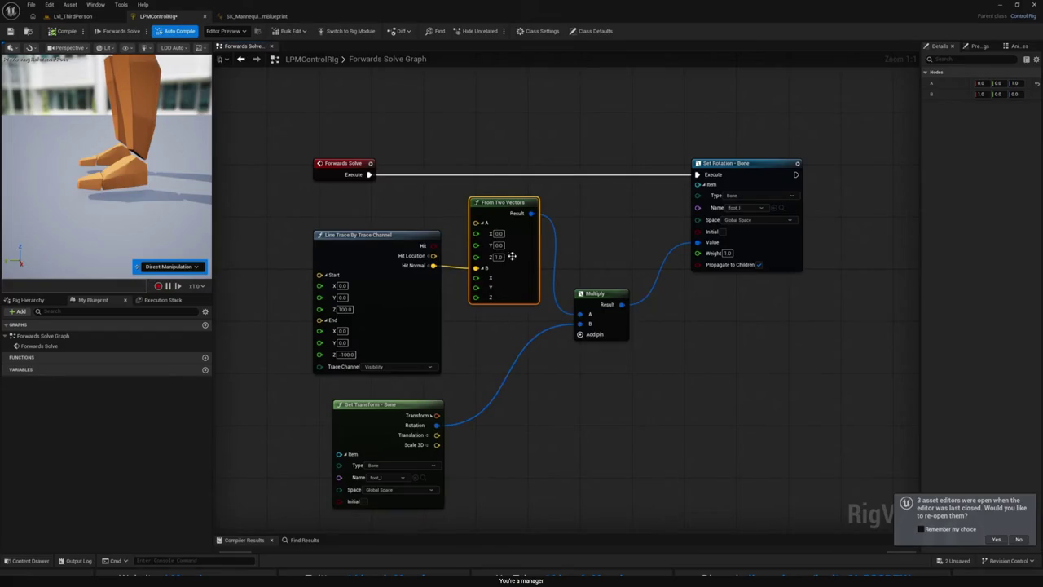
pyautogui.click(432, 416)
pyautogui.moveTo(508, 415)
pyautogui.mouseDown()
pyautogui.moveTo(496, 366)
pyautogui.moveTo(533, 456)
pyautogui.mouseUp()
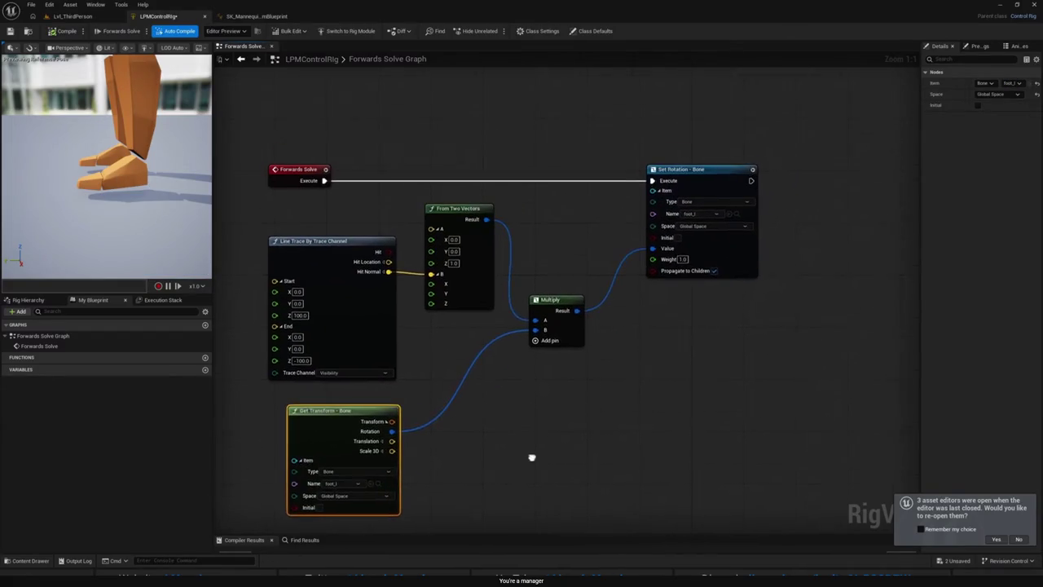
pyautogui.click(563, 301)
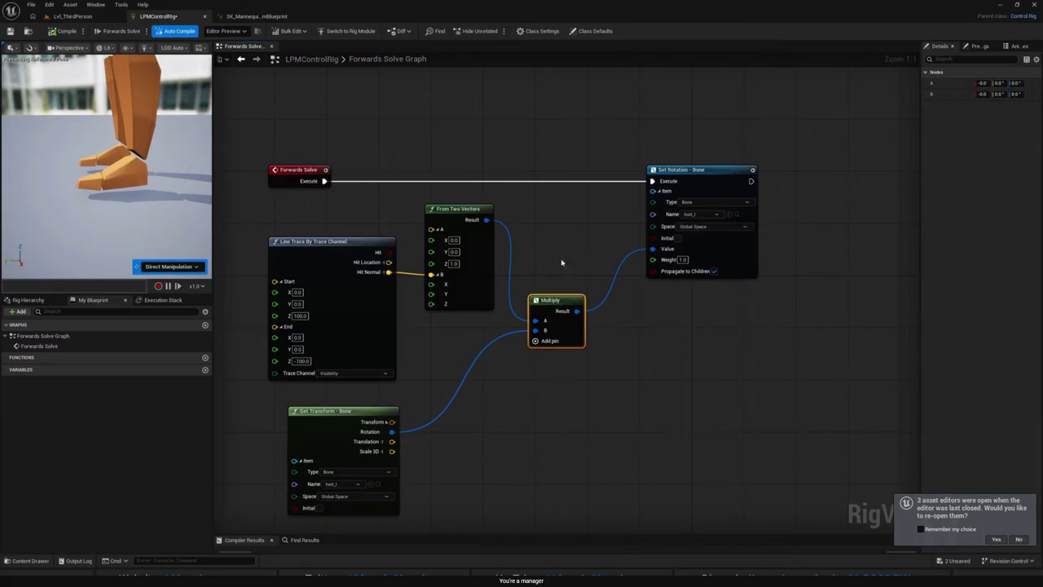
pyautogui.click(680, 170)
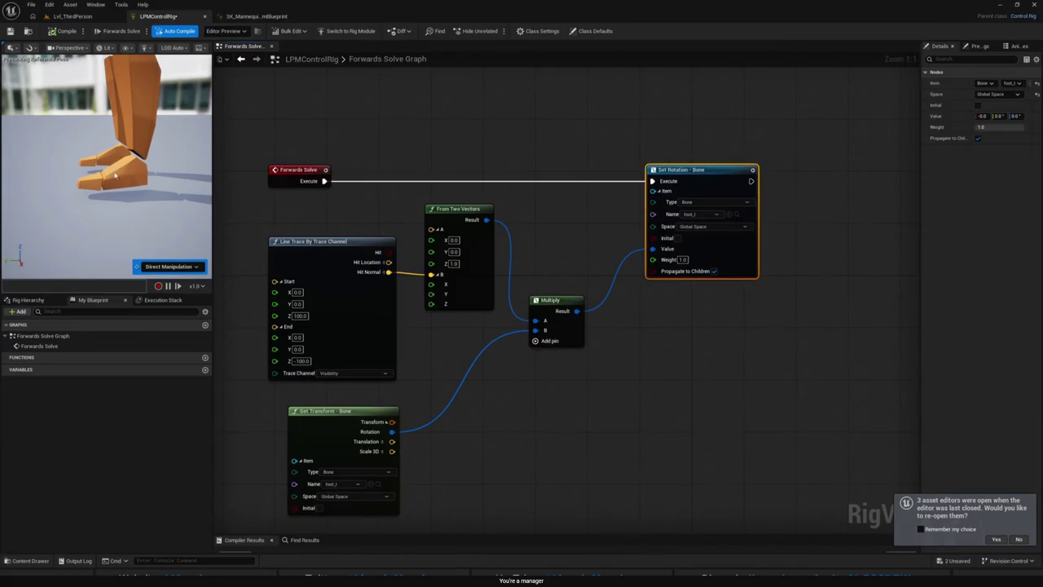
pyautogui.click(71, 16)
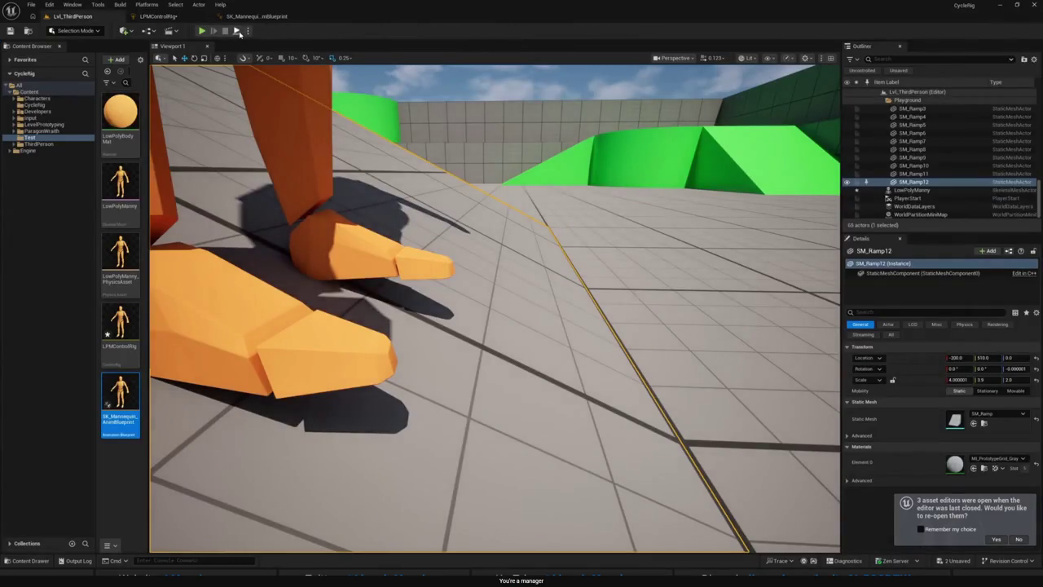
# Step: Play, stop, and replay the level to test the foot on the ramp
pyautogui.click(201, 31)
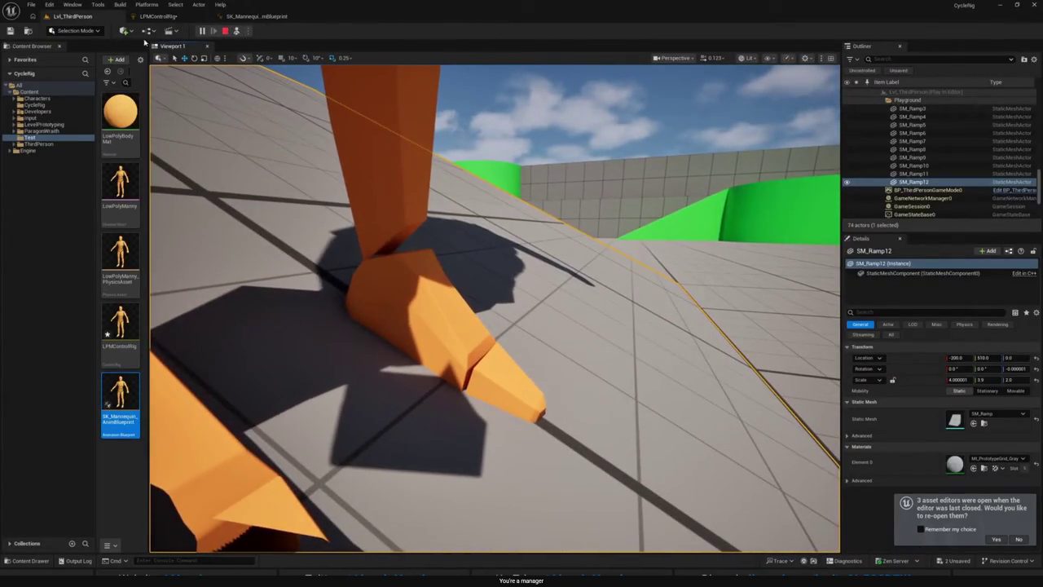
pyautogui.click(225, 31)
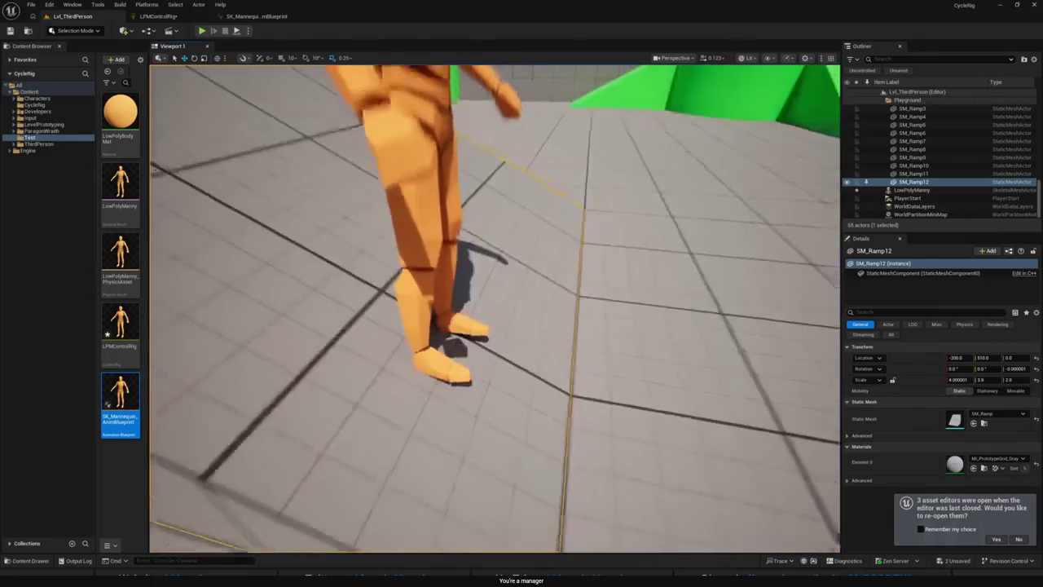
pyautogui.click(202, 31)
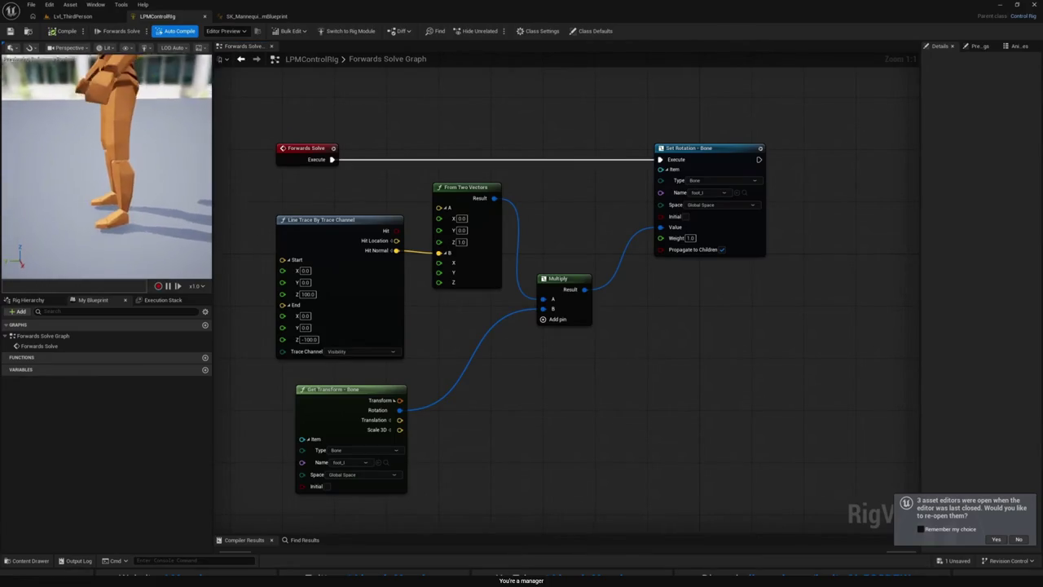
# Step: Add a Basic IK node after Set Rotation and search 'foot' for its effector bone
pyautogui.moveTo(768, 318); pyautogui.dragTo(566, 326)
pyautogui.rightClick(601, 245)
pyautogui.write('basic')
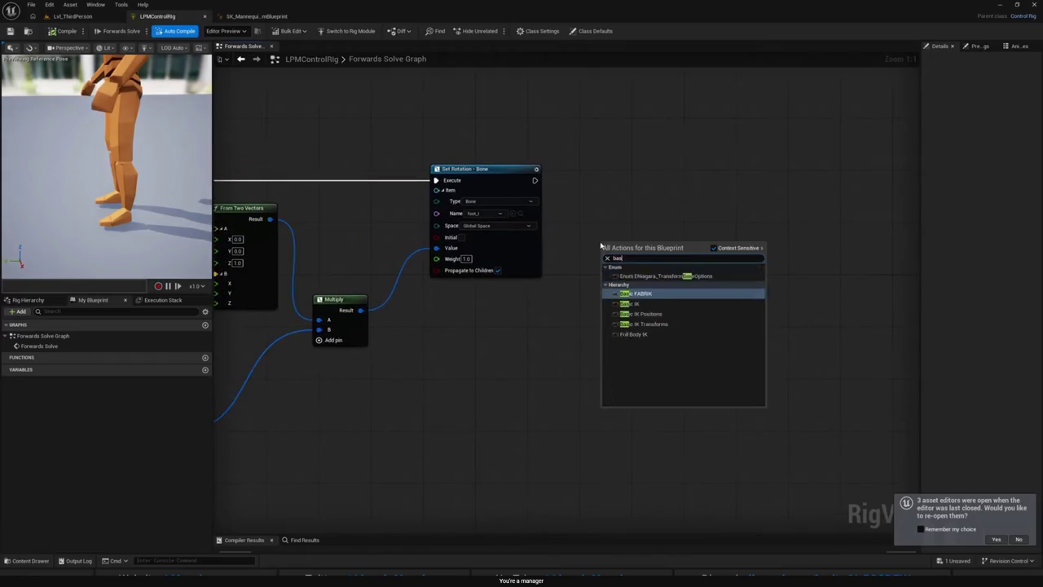
pyautogui.click(640, 286)
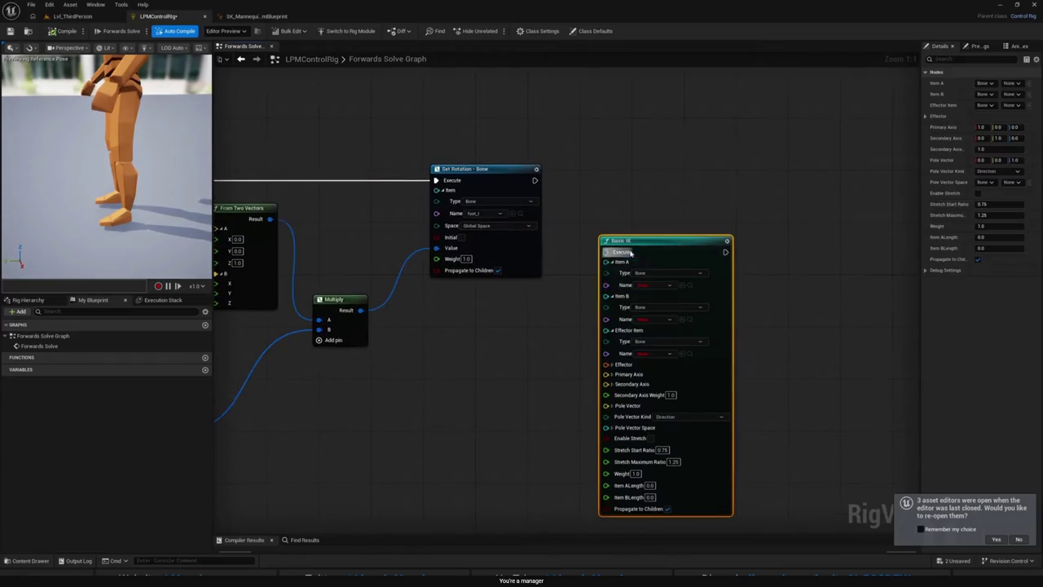
pyautogui.moveTo(535, 180); pyautogui.dragTo(633, 208)
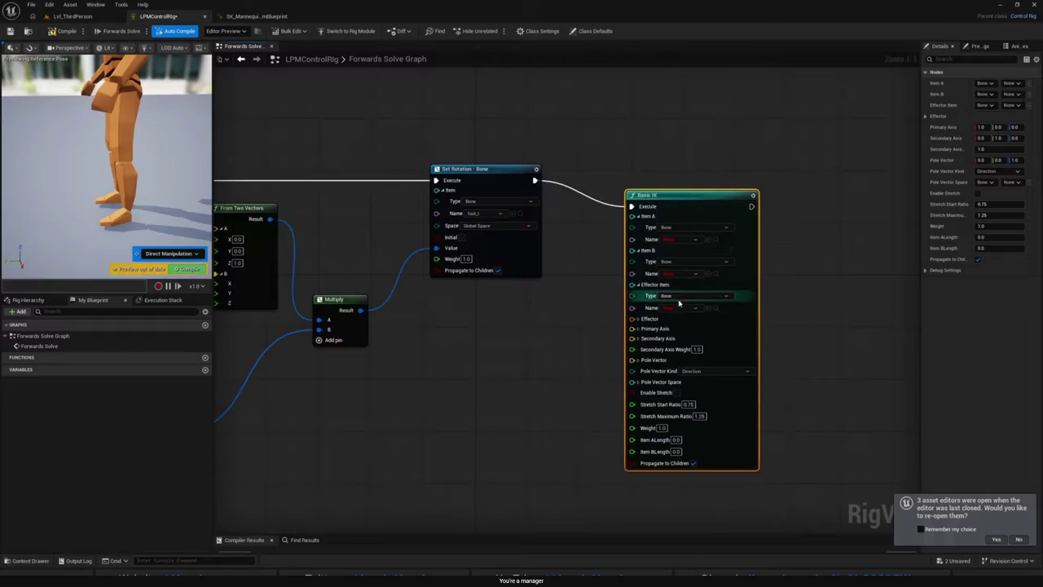
pyautogui.click(670, 309)
pyautogui.write('foot')
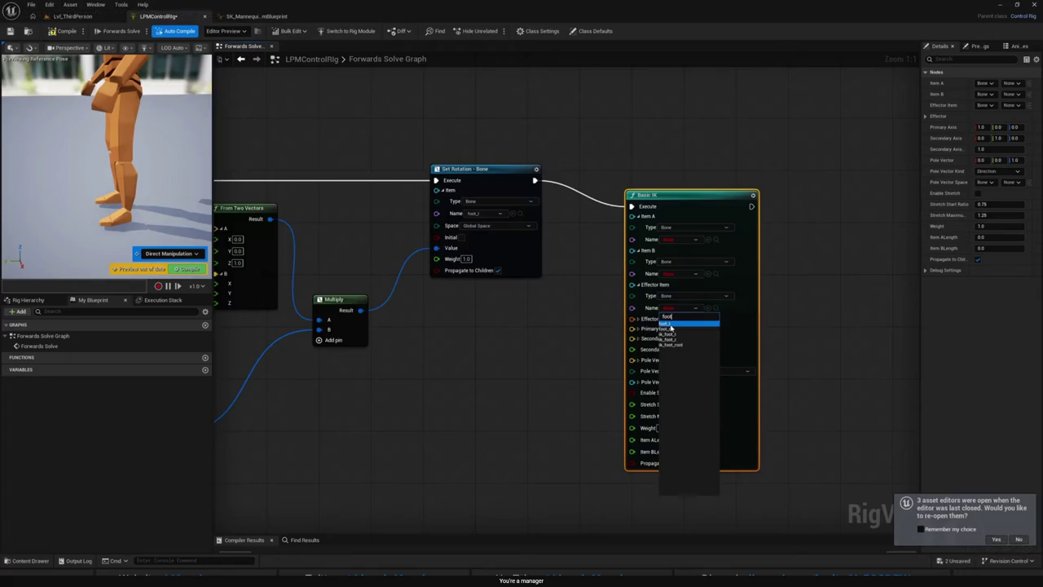
# Step: Scrub the tutorial back to the Hit Normal to Set Rotation graph
pyautogui.click(171, 562)
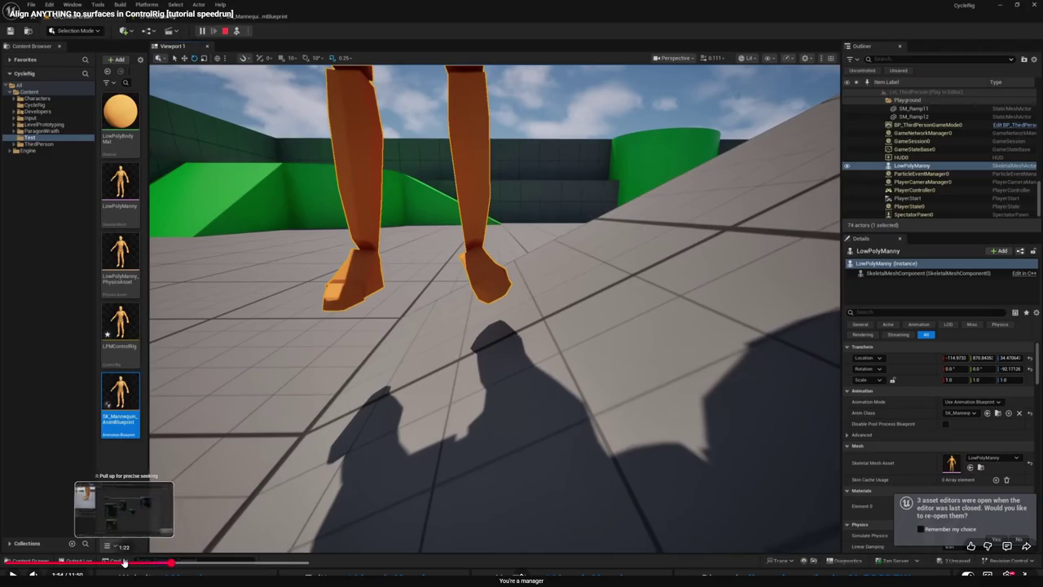
pyautogui.moveTo(124, 562); pyautogui.dragTo(81, 562)
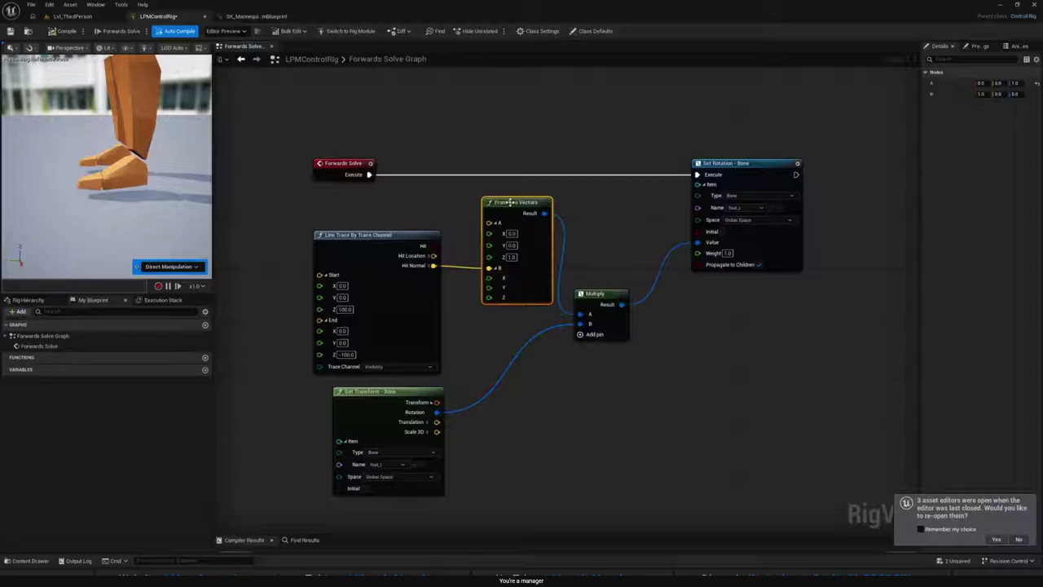
pyautogui.moveTo(475, 234)
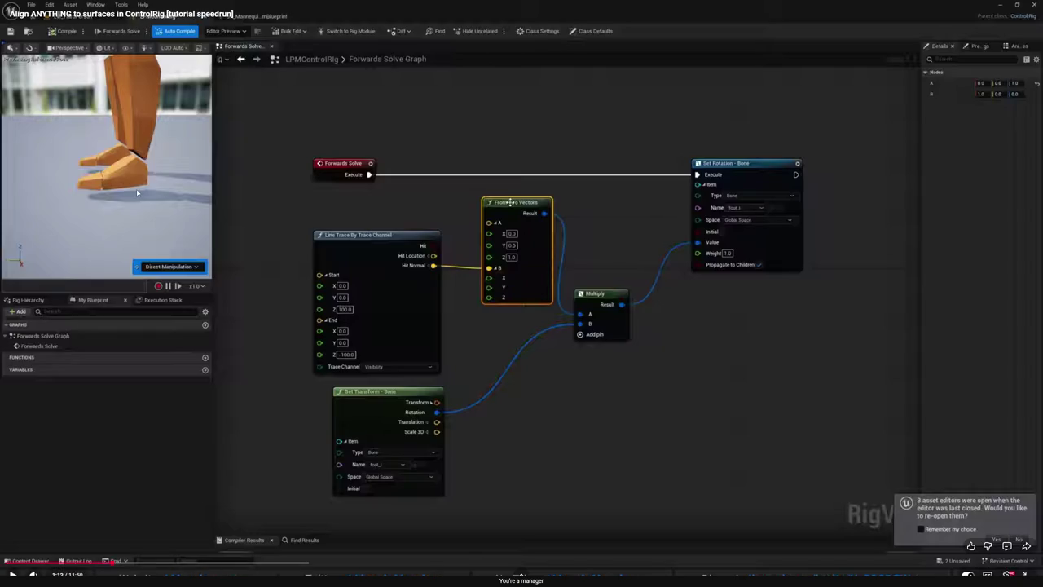
# Step: Pause the tutorial video, exit fullscreen and move the browser aside
pyautogui.click(366, 210)
pyautogui.press('Escape')
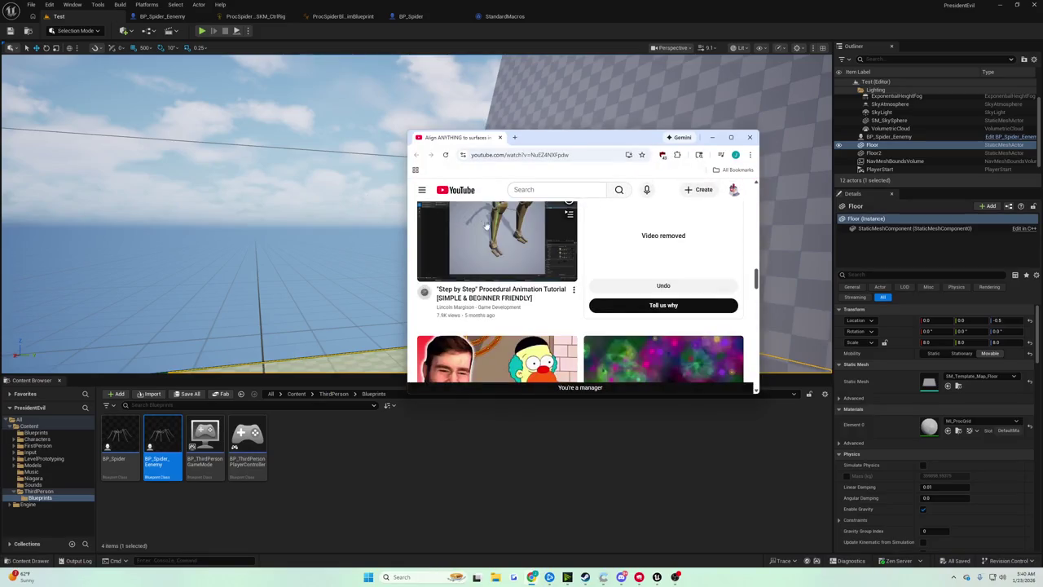
pyautogui.moveTo(705, 137)
pyautogui.mouseDown()
pyautogui.moveTo(577, 216)
pyautogui.moveTo(539, 218)
pyautogui.mouseUp()
pyautogui.click(546, 218)
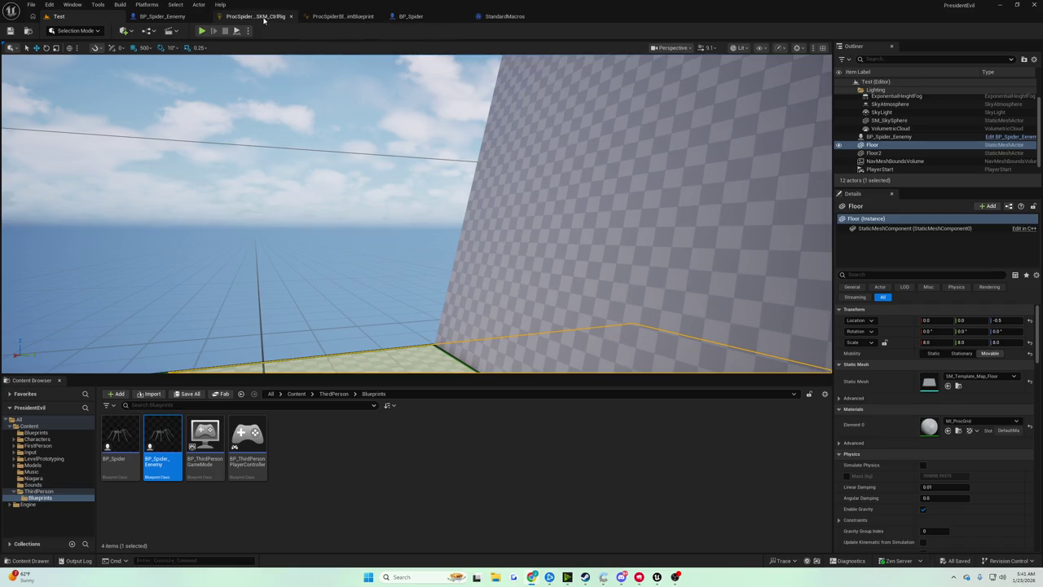
# Step: Bring up BP_Spider's event graph, zoomed out onto empty space near the trace nodes
pyautogui.click(407, 15)
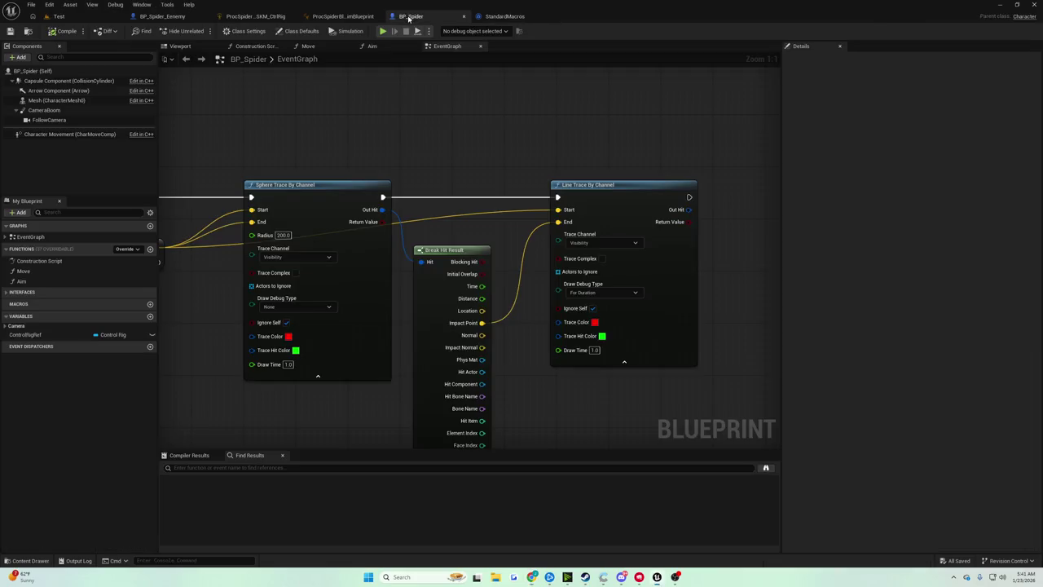
pyautogui.scroll(-3, 524, 110)
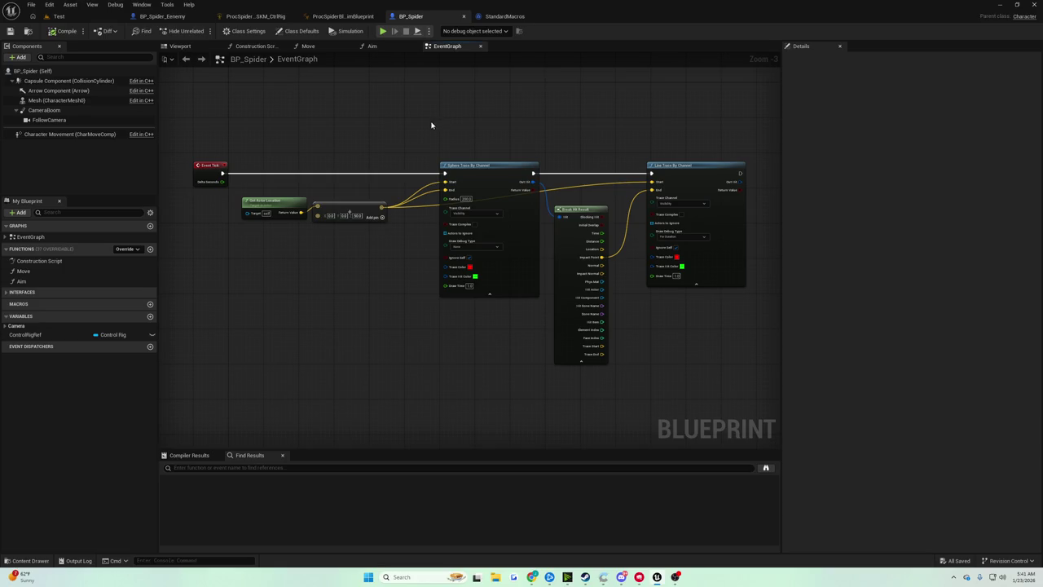
pyautogui.moveTo(432, 125); pyautogui.dragTo(412, 244)
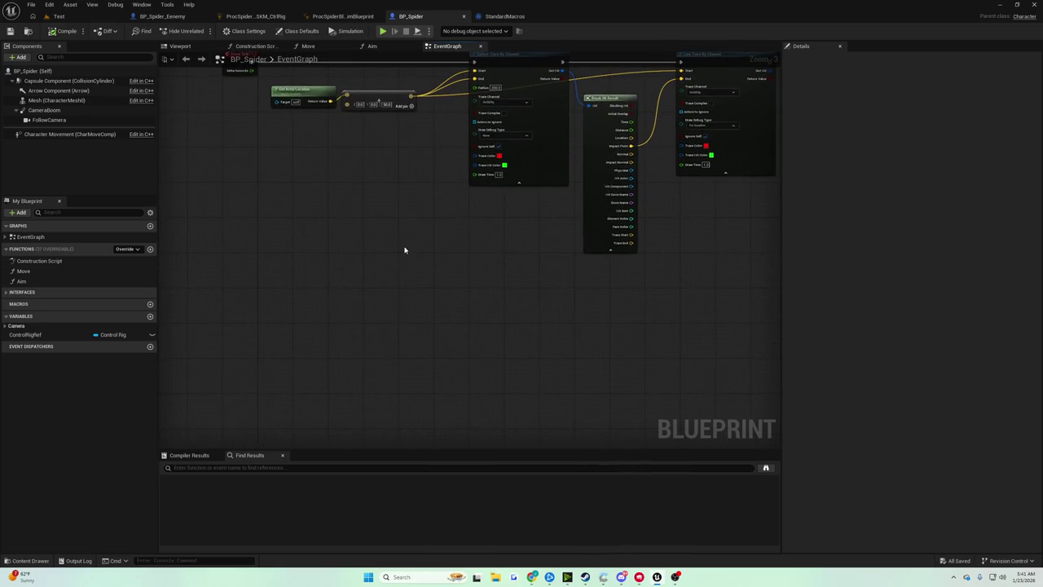
pyautogui.rightClick(404, 250)
pyautogui.write('quarter')
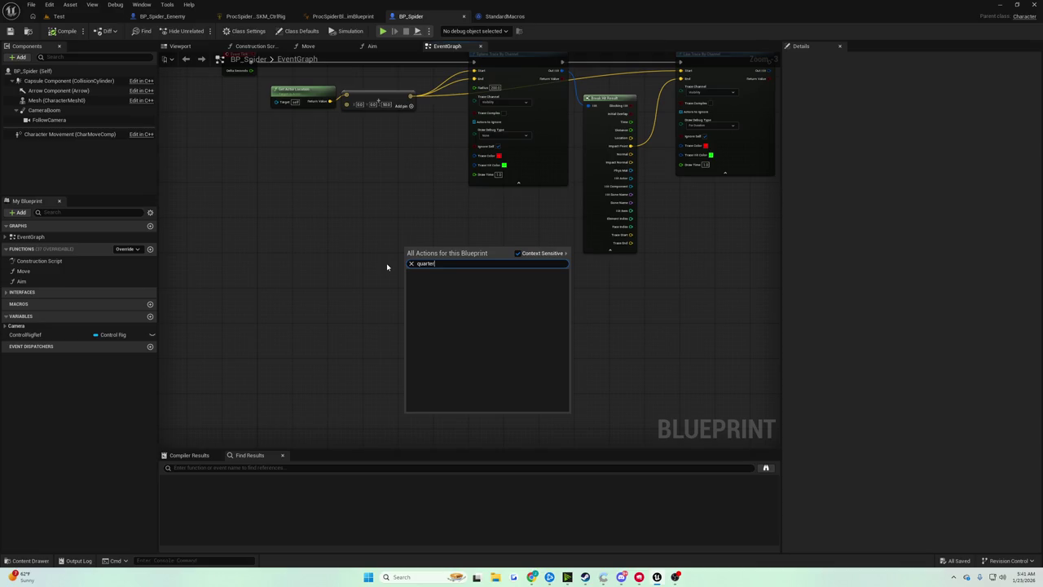
pyautogui.press('BackSpace')
pyautogui.press('BackSpace')
pyautogui.press('BackSpace')
pyautogui.press('BackSpace')
pyautogui.write('ter')
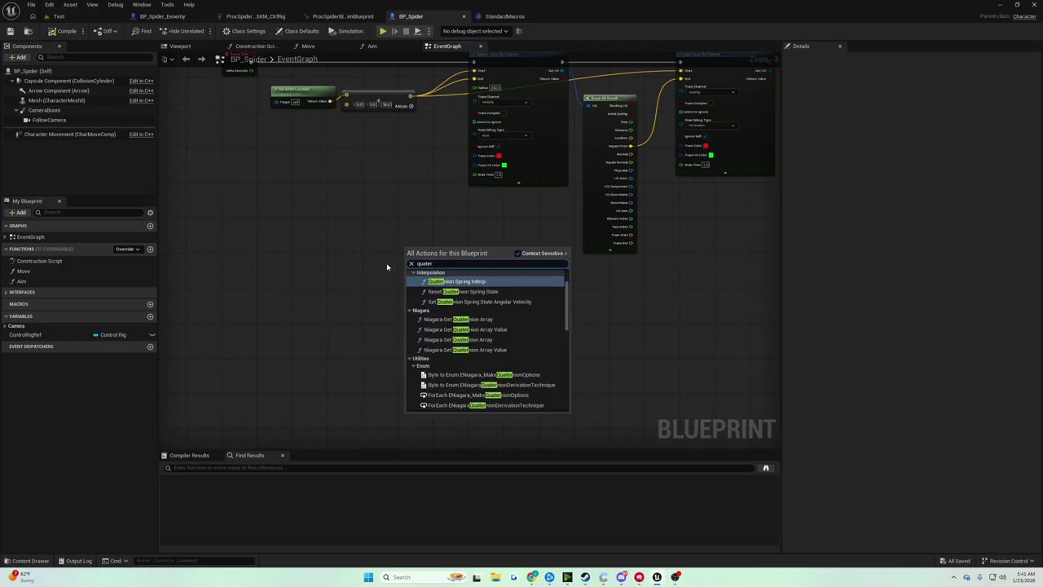
pyautogui.scroll(-3, 499, 323)
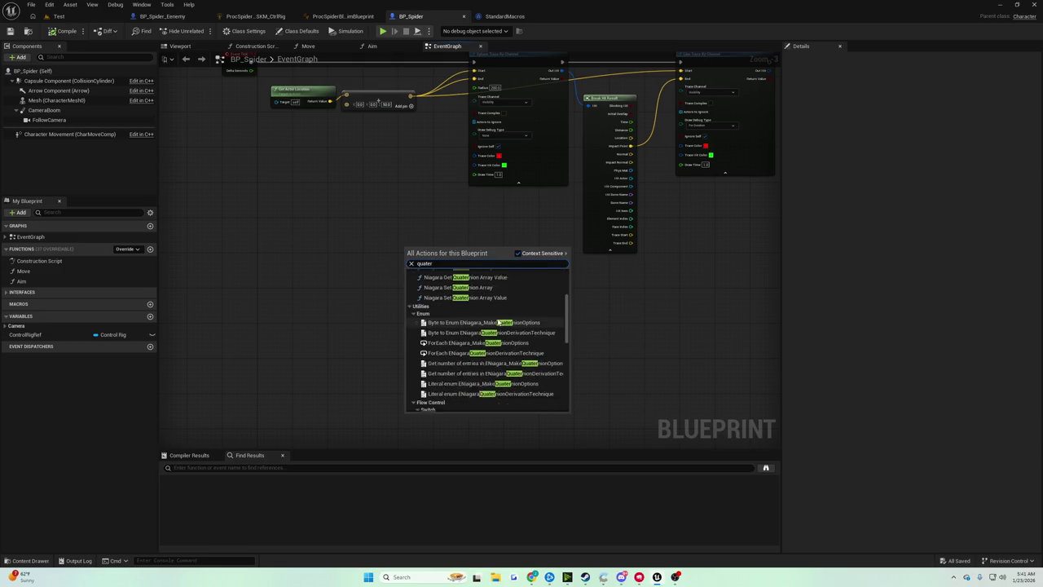
pyautogui.scroll(3, 494, 320)
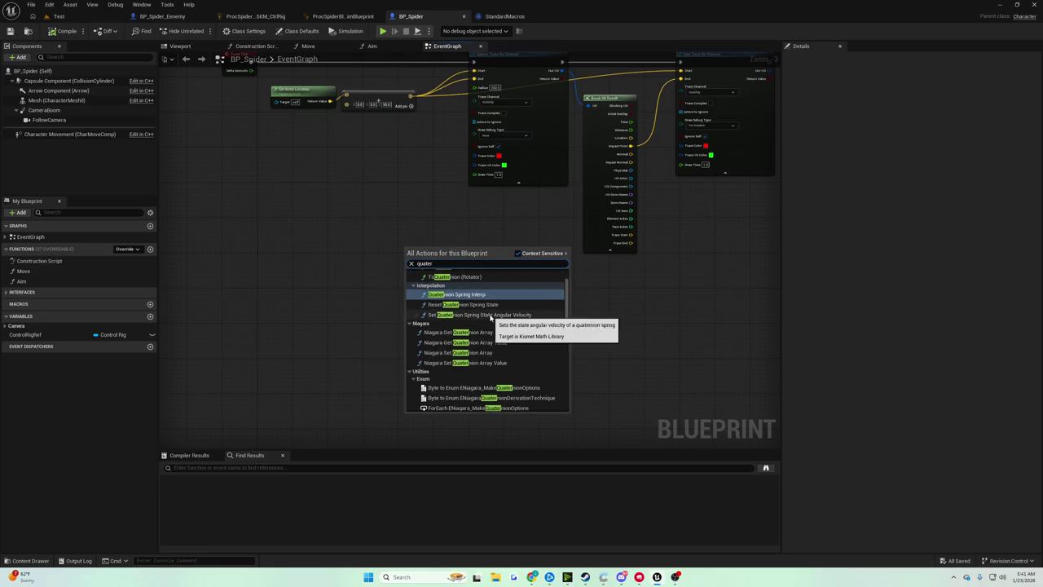
pyautogui.scroll(3, 491, 318)
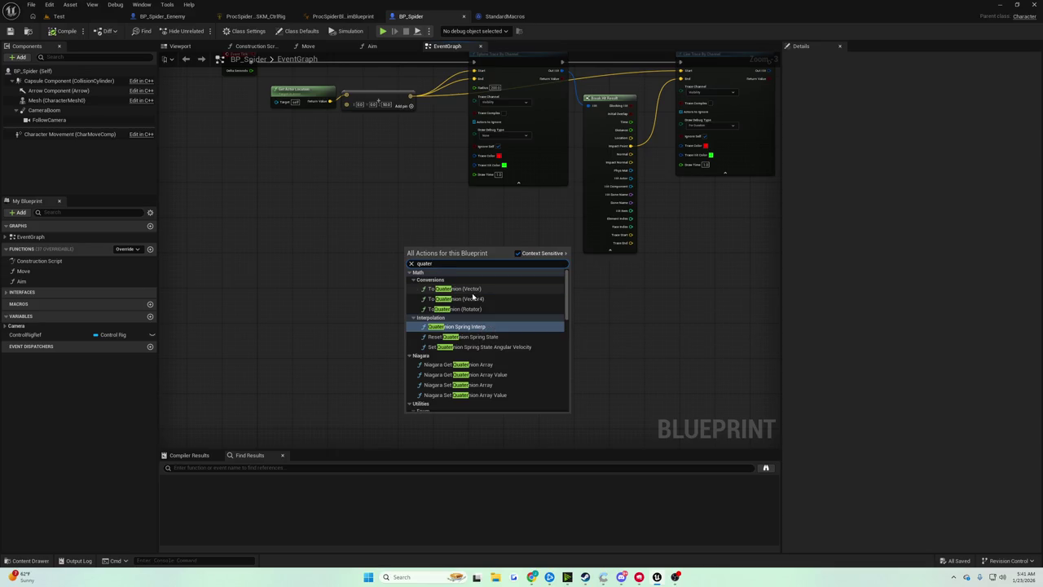
pyautogui.scroll(-5, 472, 298)
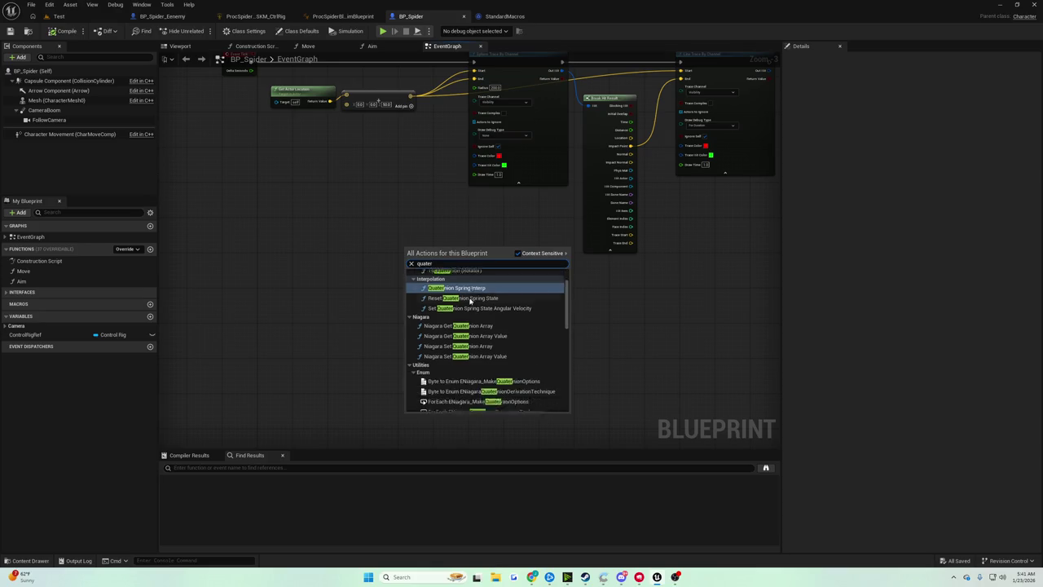
pyautogui.scroll(5, 481, 308)
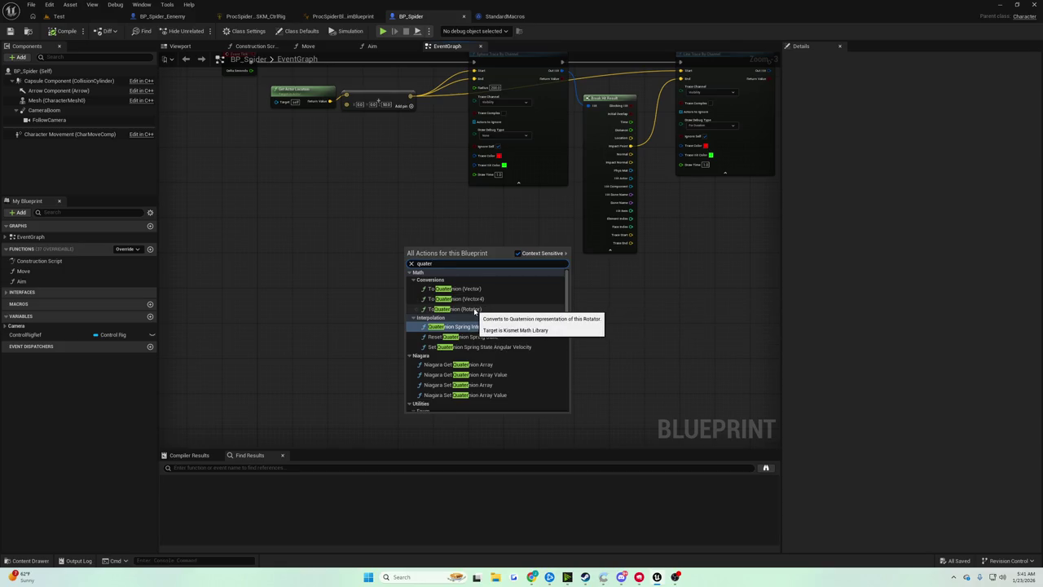
pyautogui.click(475, 311)
pyautogui.scroll(3, 465, 286)
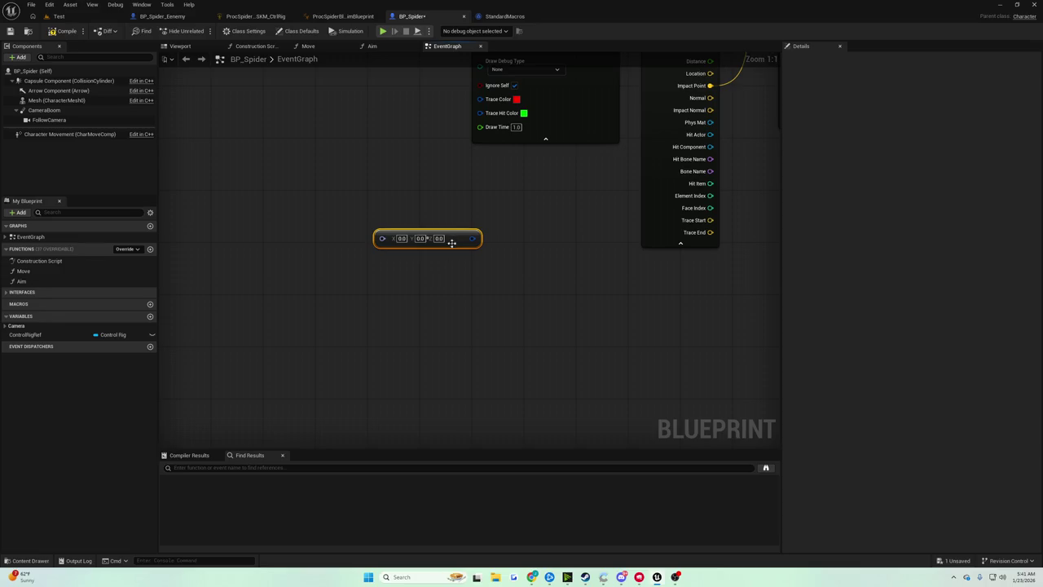
pyautogui.moveTo(461, 237); pyautogui.dragTo(383, 296)
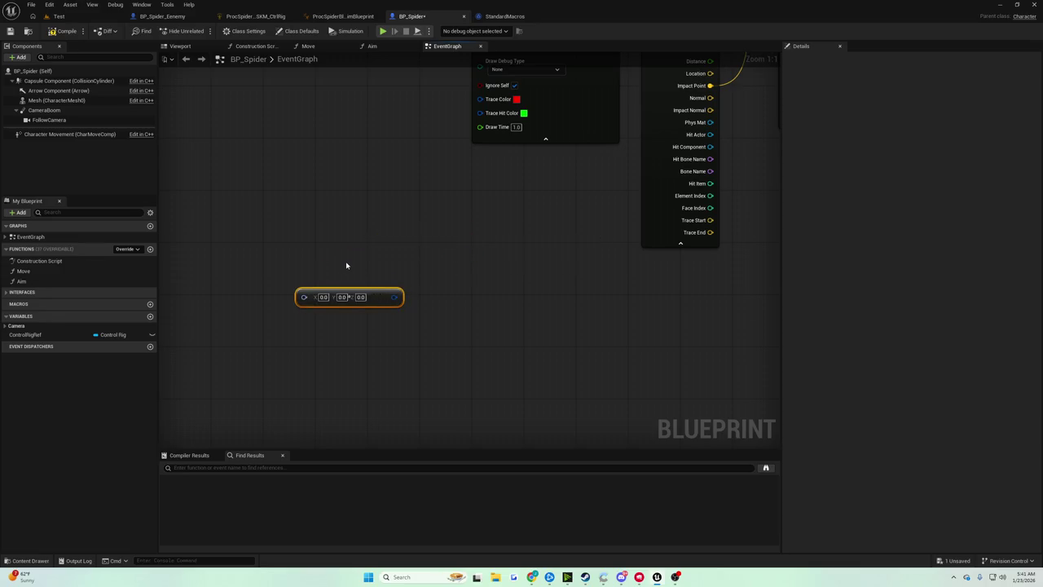
pyautogui.press('Delete')
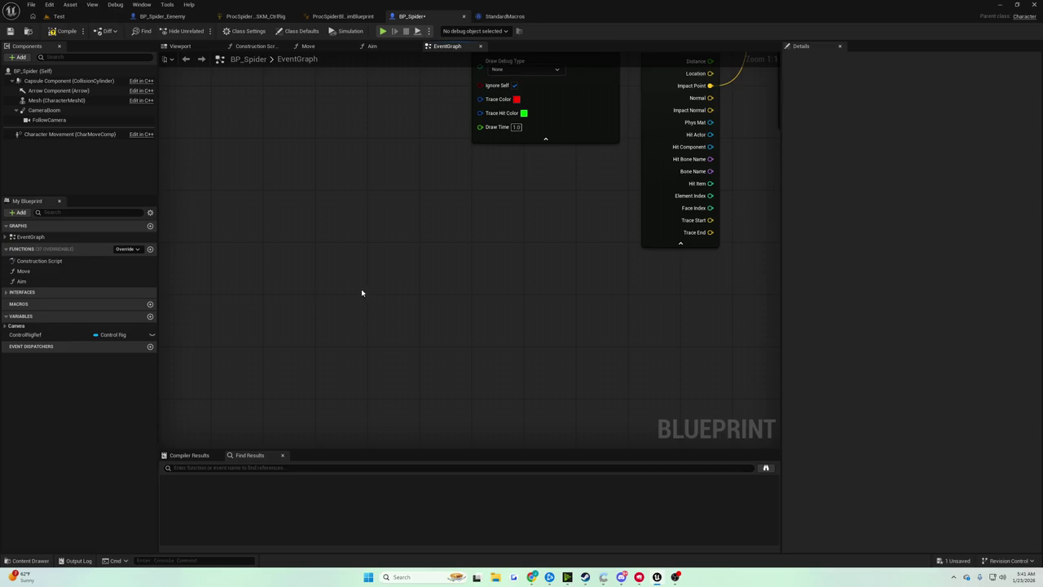
# Step: Add a To Quaternion (Vector) node found by searching 'quaternion'
pyautogui.rightClick(377, 292)
pyautogui.write('qu')
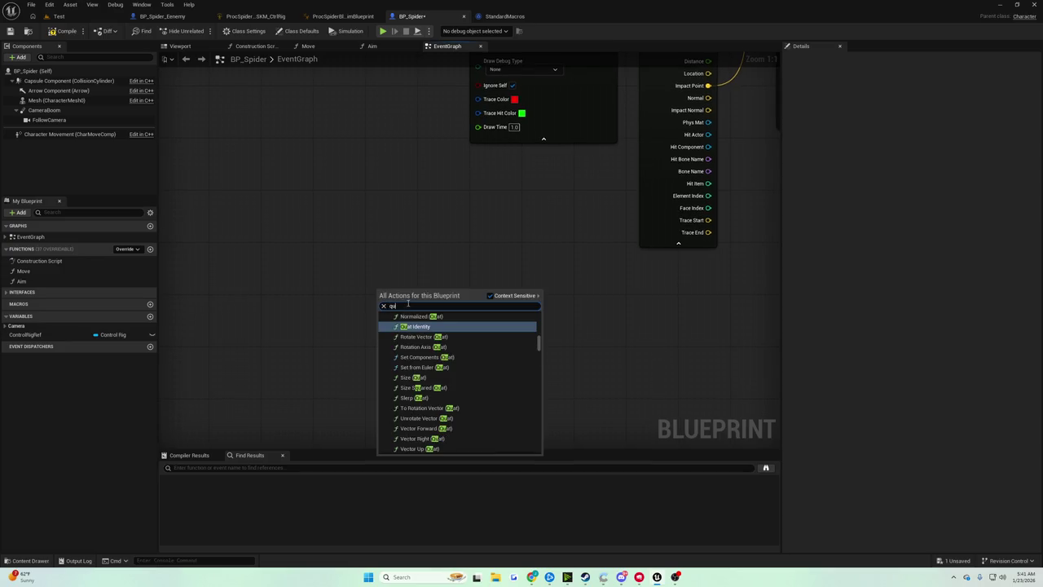
pyautogui.write('ater')
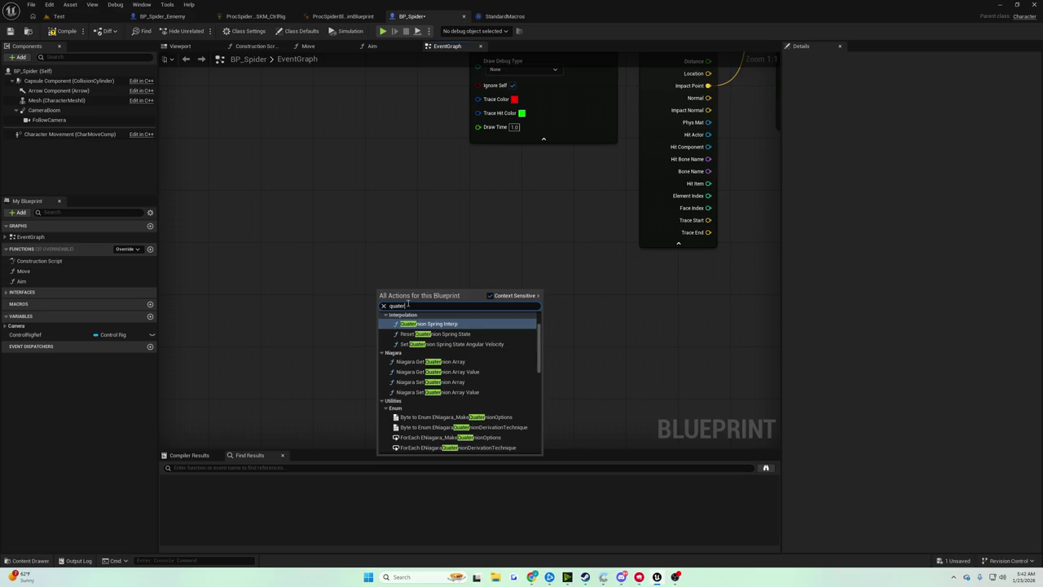
pyautogui.write('nion')
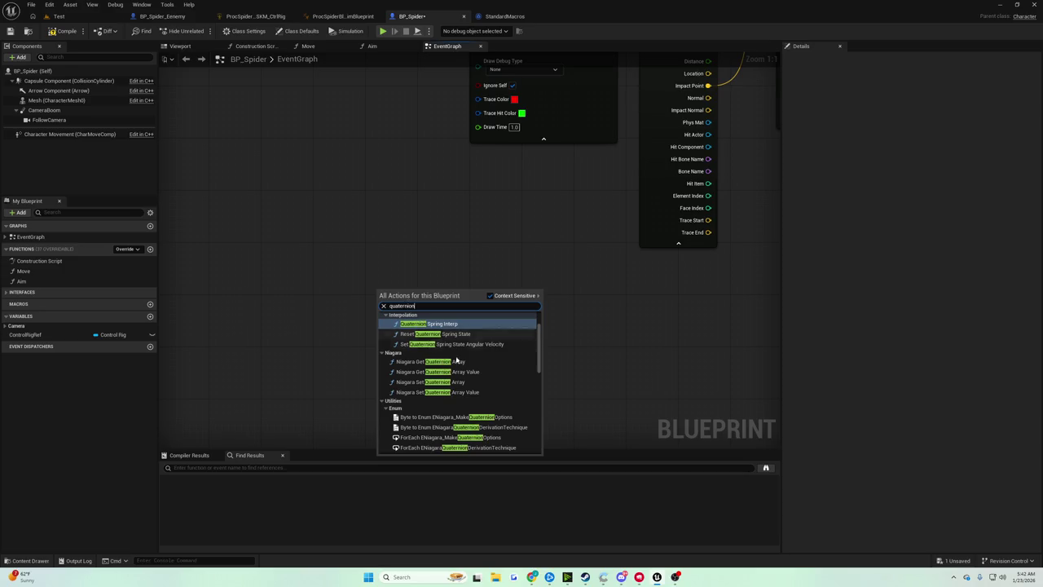
pyautogui.scroll(3, 455, 346)
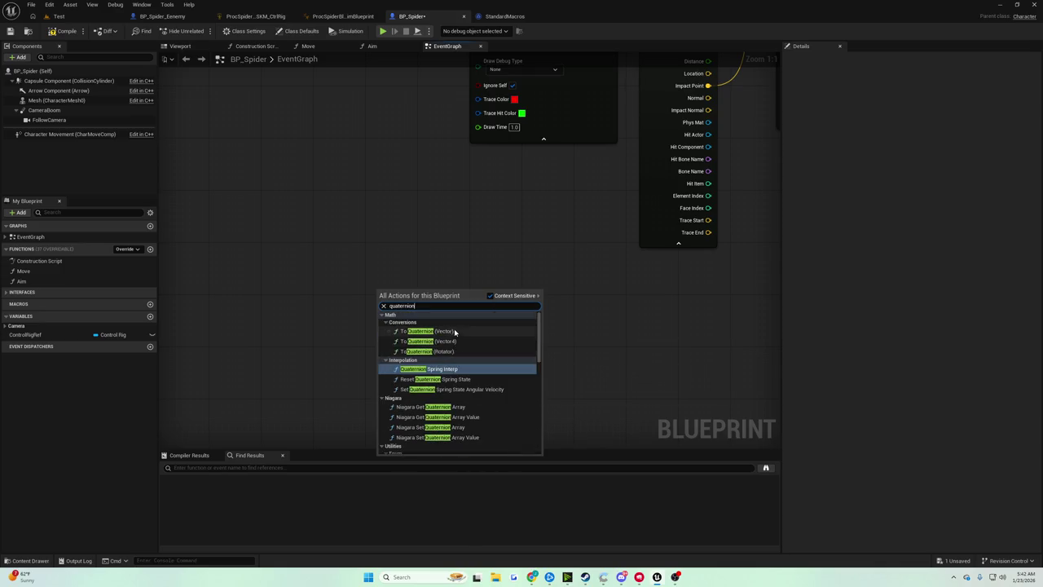
pyautogui.click(454, 332)
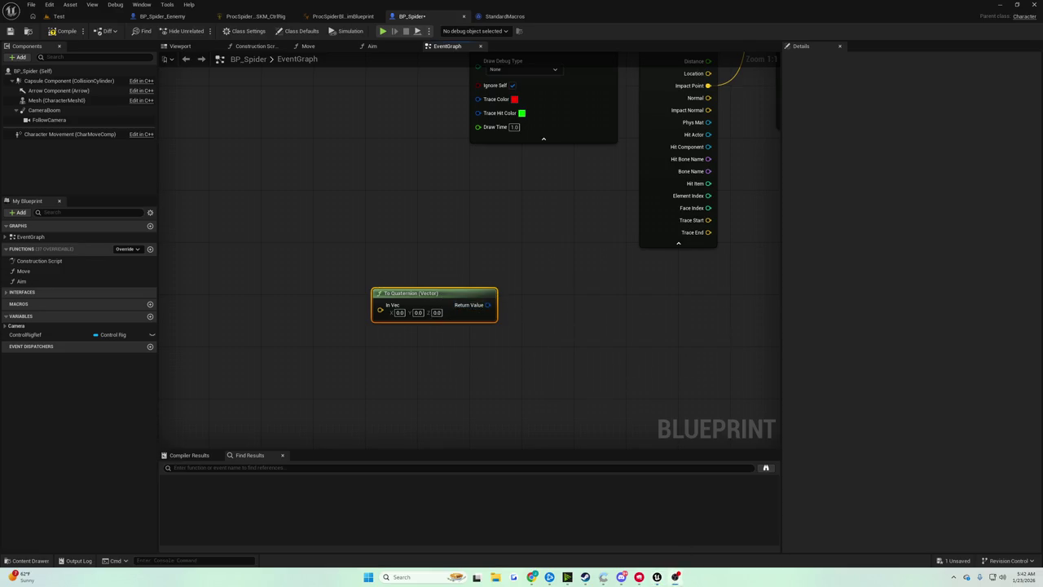
# Step: Move the To Quaternion node up and left of the trace nodes
pyautogui.click(533, 294)
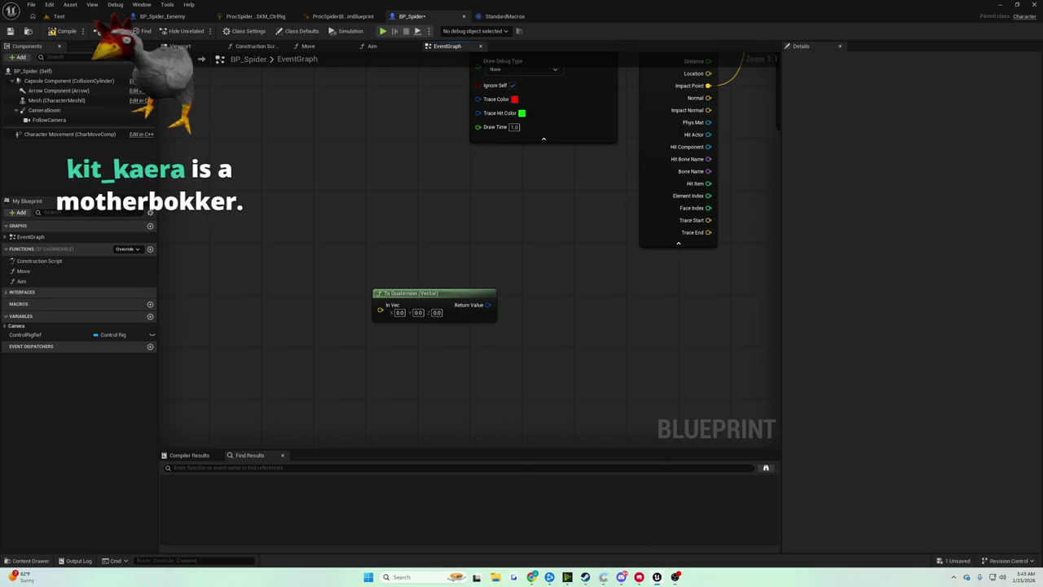
pyautogui.moveTo(449, 293); pyautogui.dragTo(391, 273)
pyautogui.scroll(-5, 461, 263)
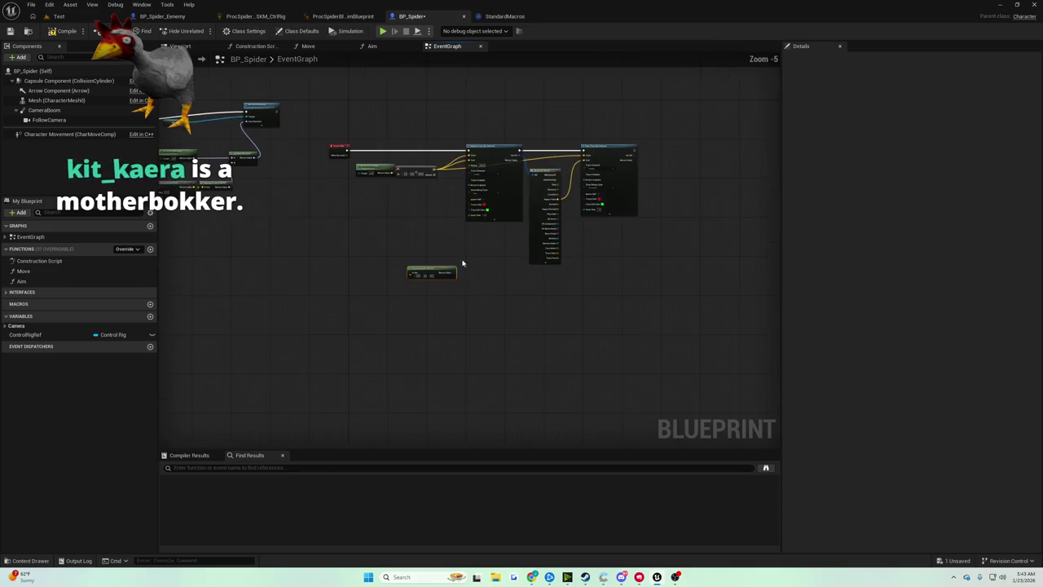
pyautogui.scroll(5, 392, 289)
pyautogui.click(360, 302)
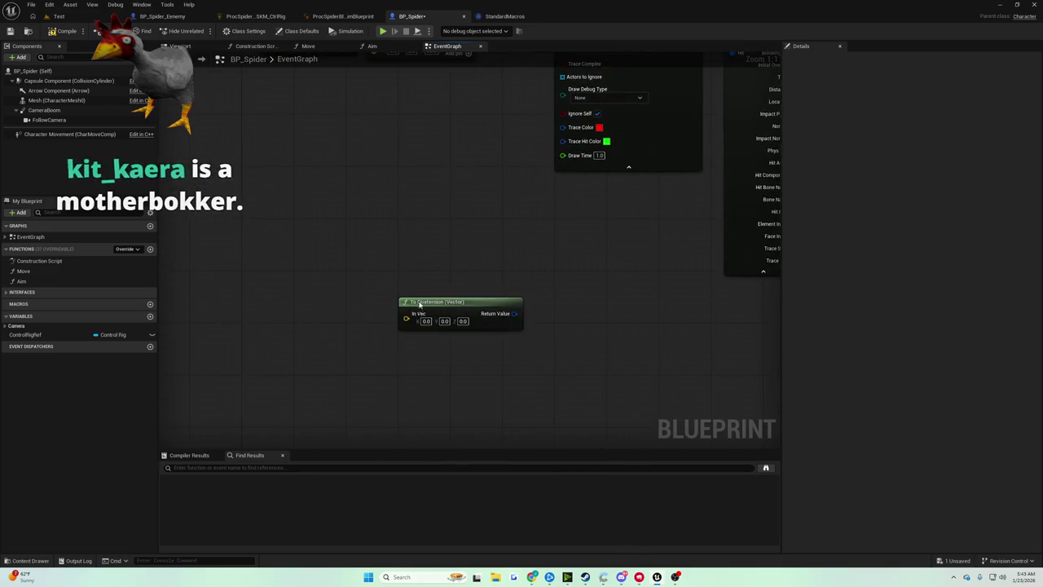
pyautogui.hotkey('ctrl', 'z')
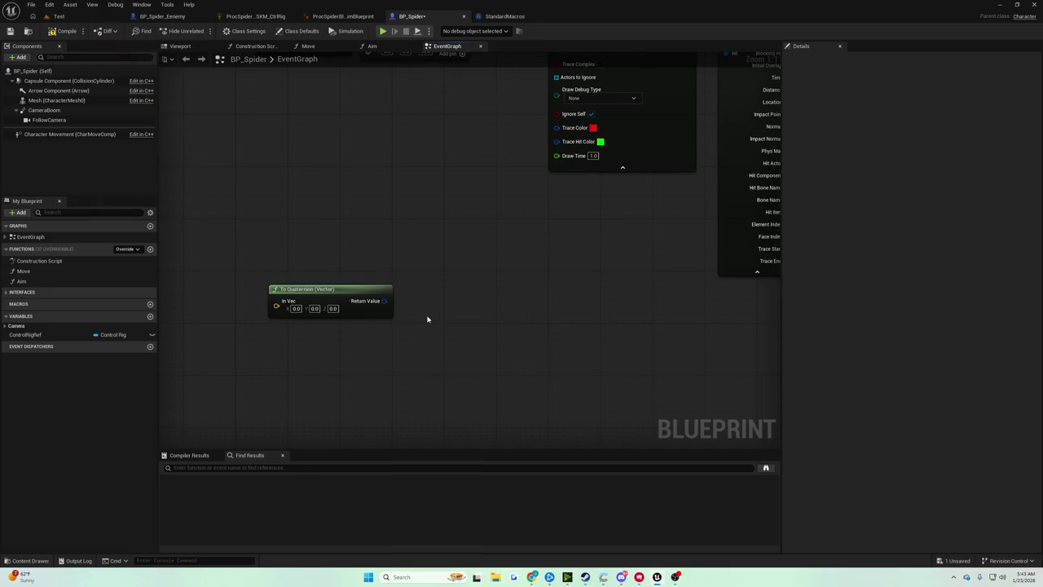
# Step: Search 'From two' and add a Break From Two Vectors node beside To Quaternion
pyautogui.rightClick(435, 322)
pyautogui.write('fromtwov')
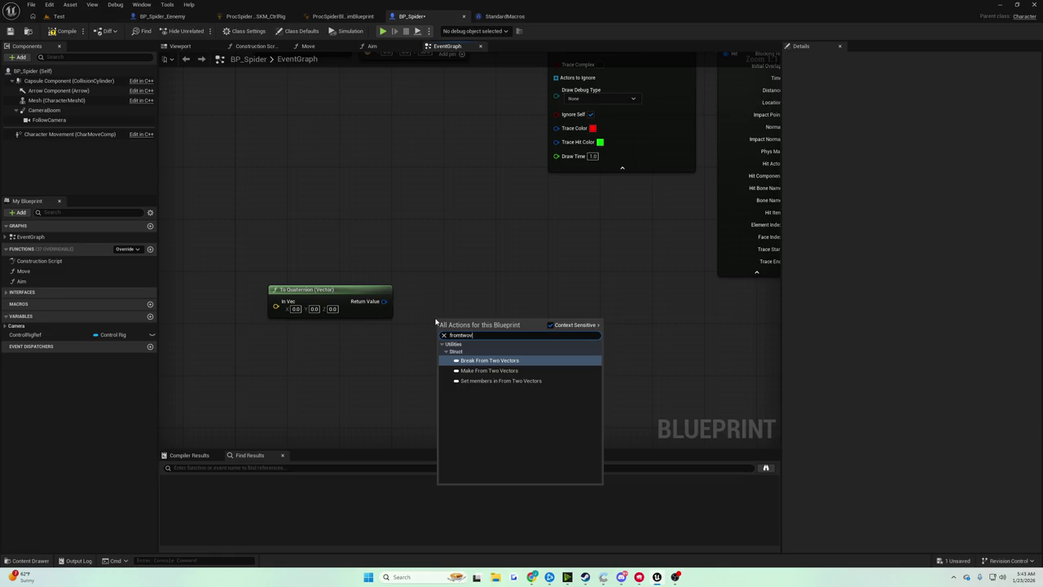
pyautogui.press('BackSpace')
pyautogui.press('BackSpace')
pyautogui.press('BackSpace')
pyautogui.write('From two')
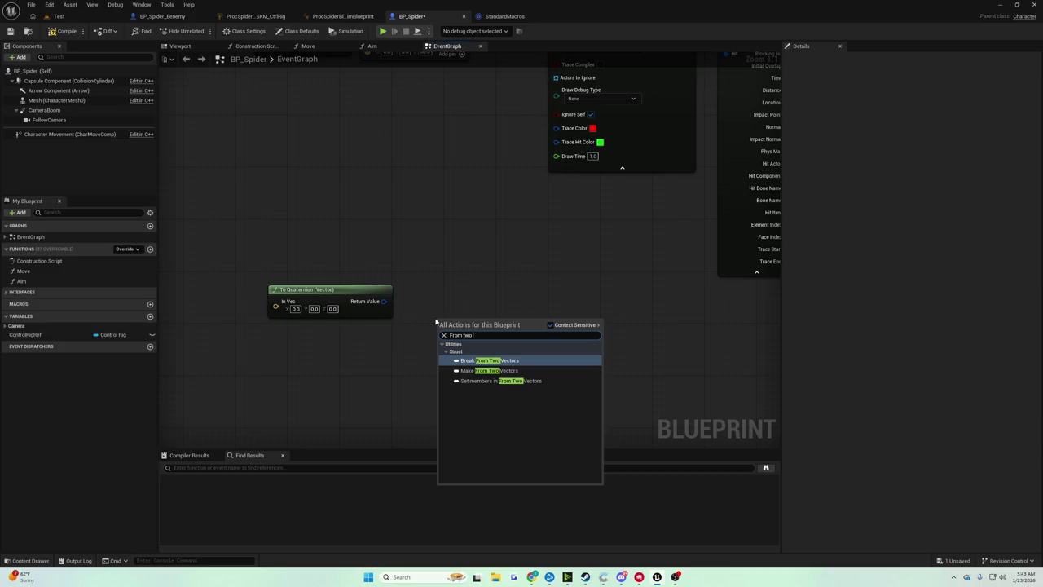
pyautogui.press('Return')
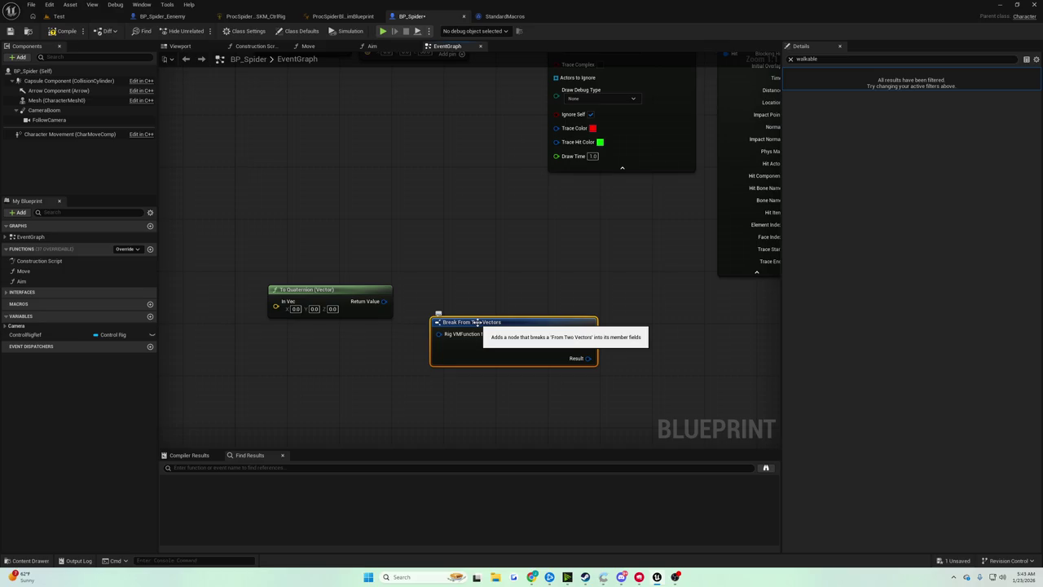
# Step: Add a Find Quat Between Normals node from a 'findbetween' search
pyautogui.rightClick(456, 282)
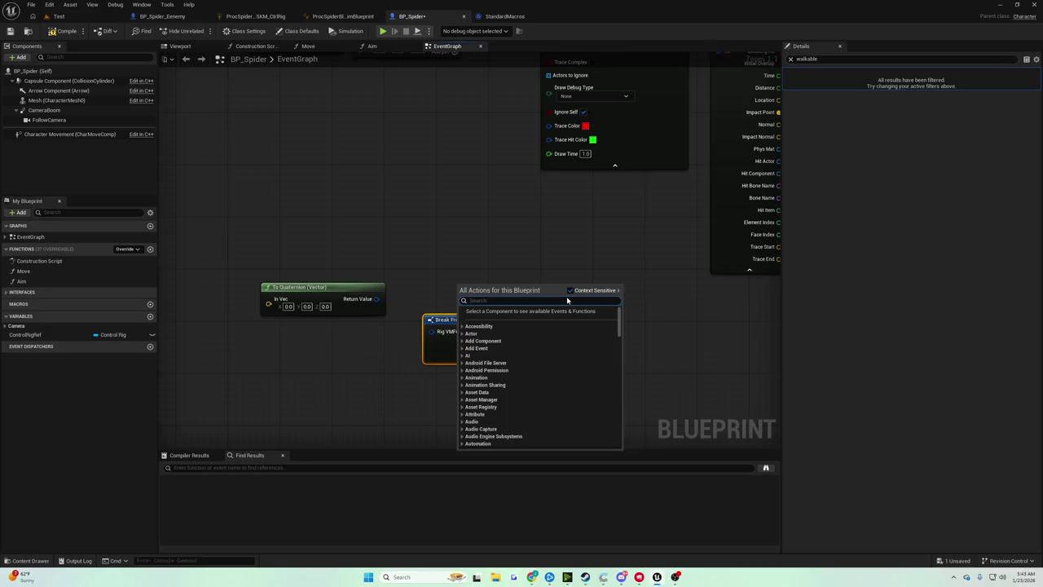
pyautogui.click(452, 246)
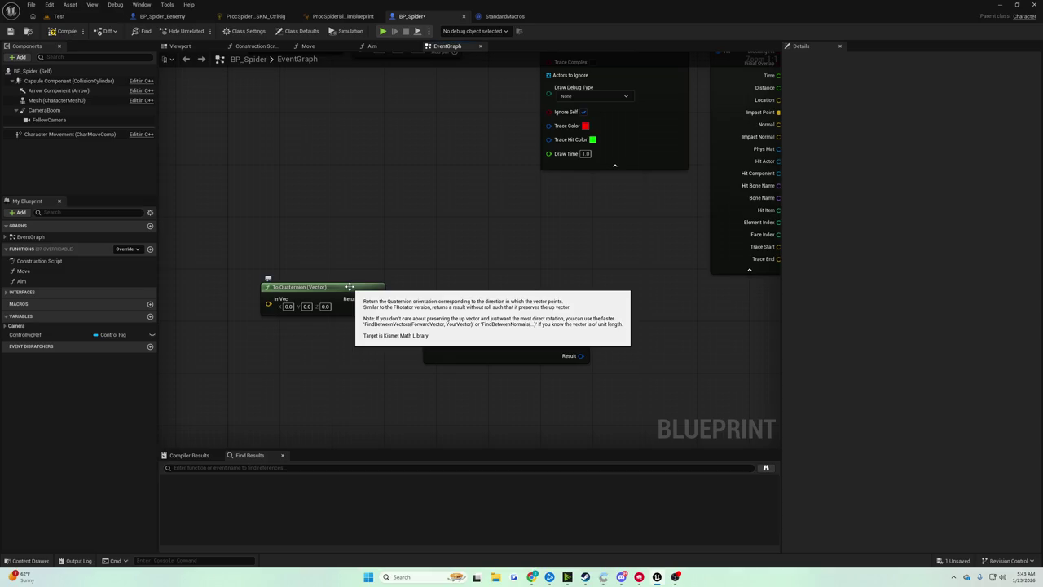
pyautogui.rightClick(411, 242)
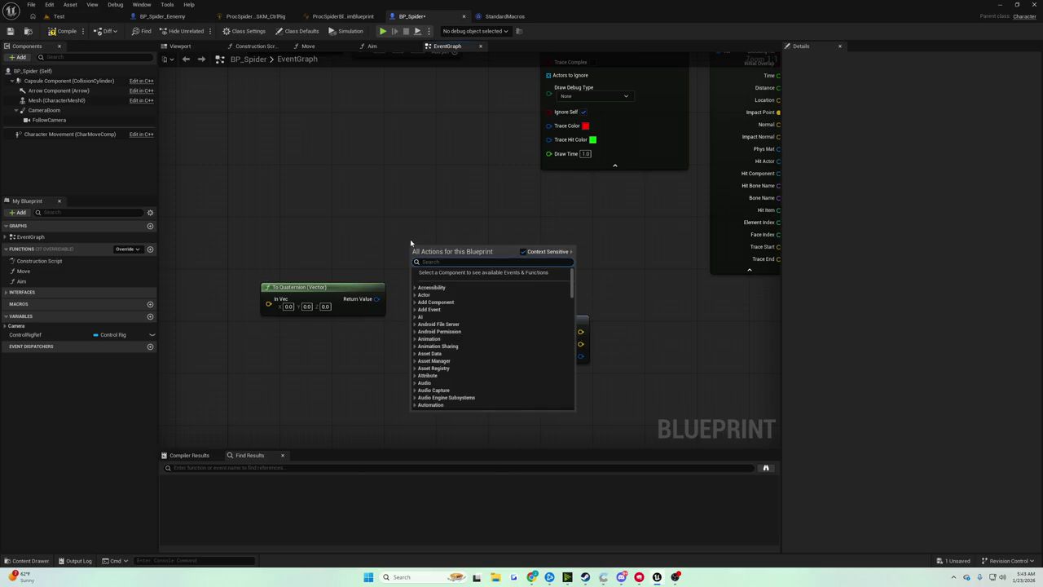
pyautogui.write('findbetween')
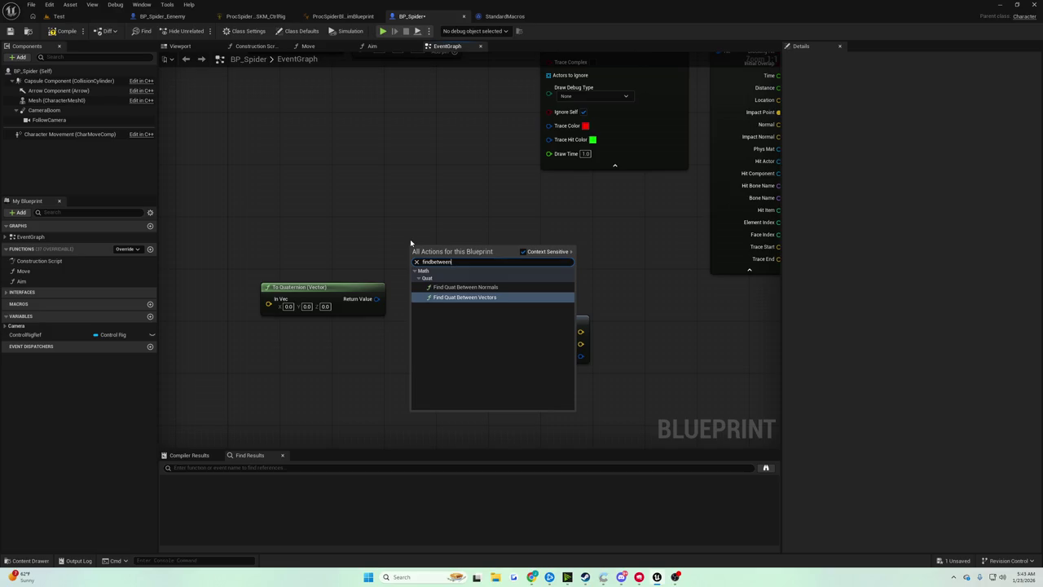
pyautogui.press('Up')
pyautogui.press('Down')
pyautogui.press('Up')
pyautogui.press('Down')
pyautogui.press('Up')
pyautogui.press('Down')
pyautogui.press('Up')
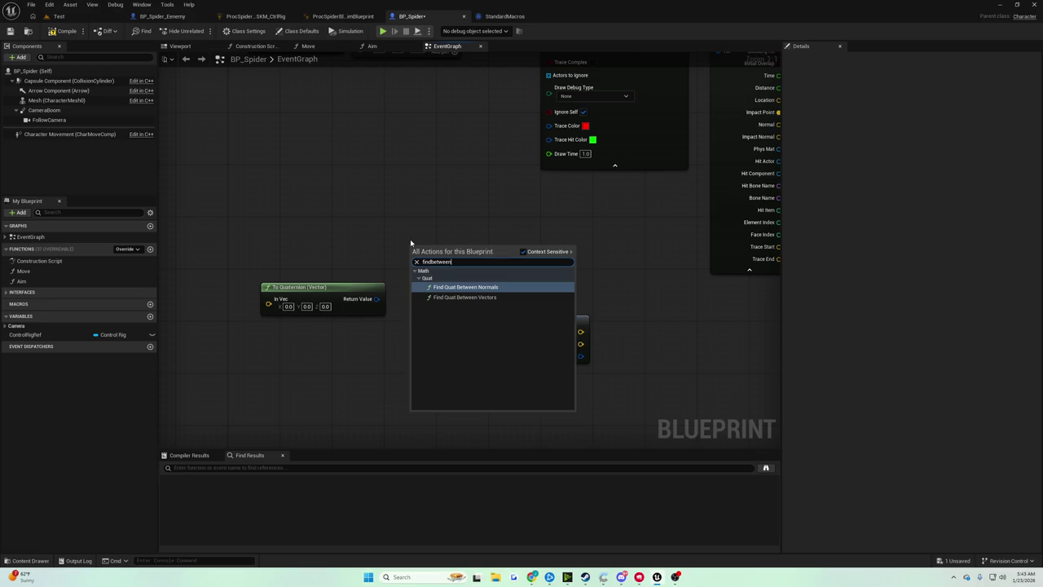
pyautogui.press('Down')
pyautogui.press('Up')
pyautogui.press('Return')
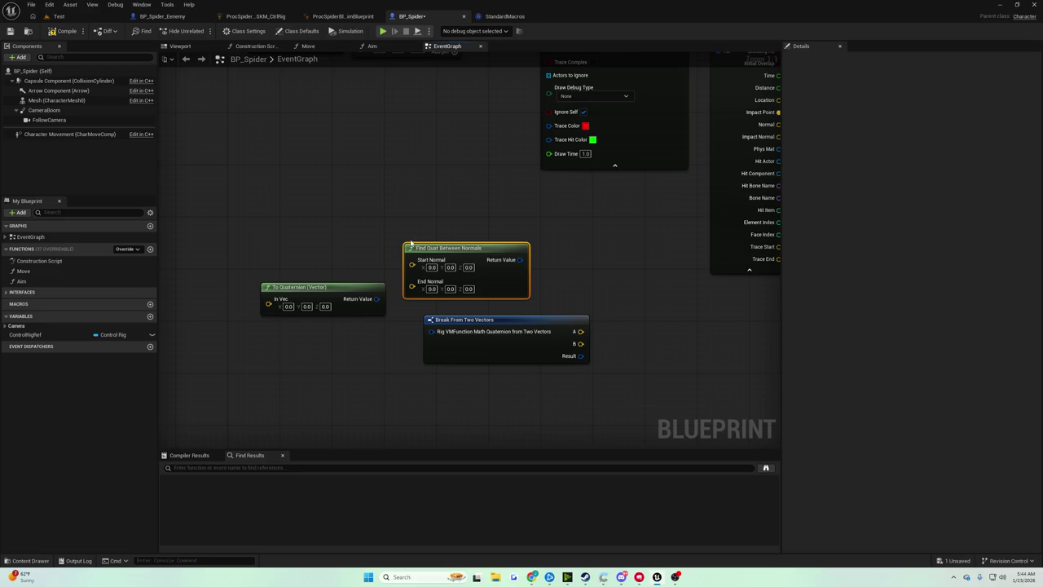
# Step: Move the Find Quat Between Normals node up and left
pyautogui.scroll(-2, 411, 242)
pyautogui.scroll(2, 296, 173)
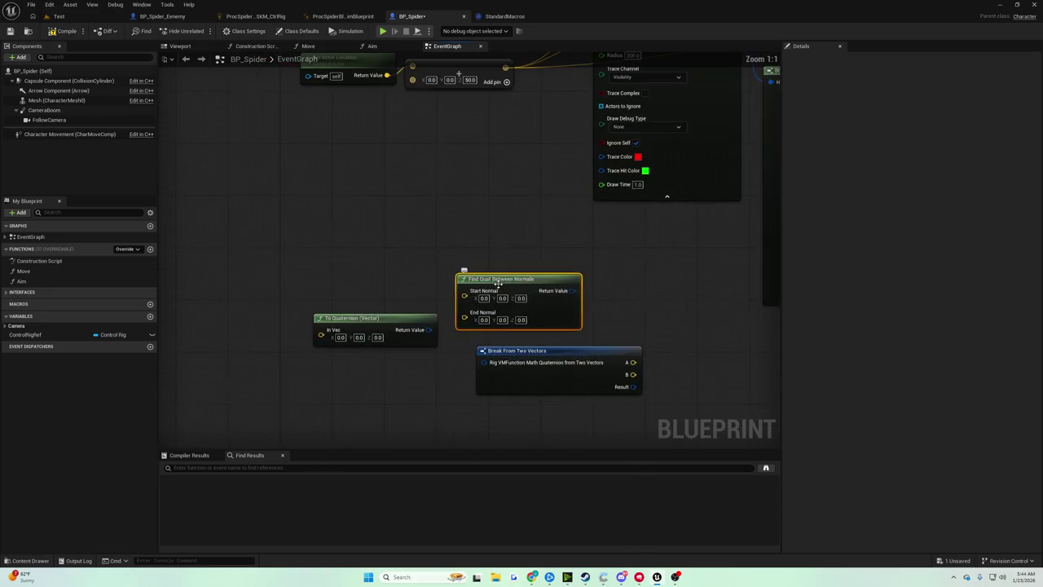
pyautogui.moveTo(531, 315)
pyautogui.mouseDown()
pyautogui.moveTo(361, 232)
pyautogui.moveTo(407, 335)
pyautogui.mouseUp()
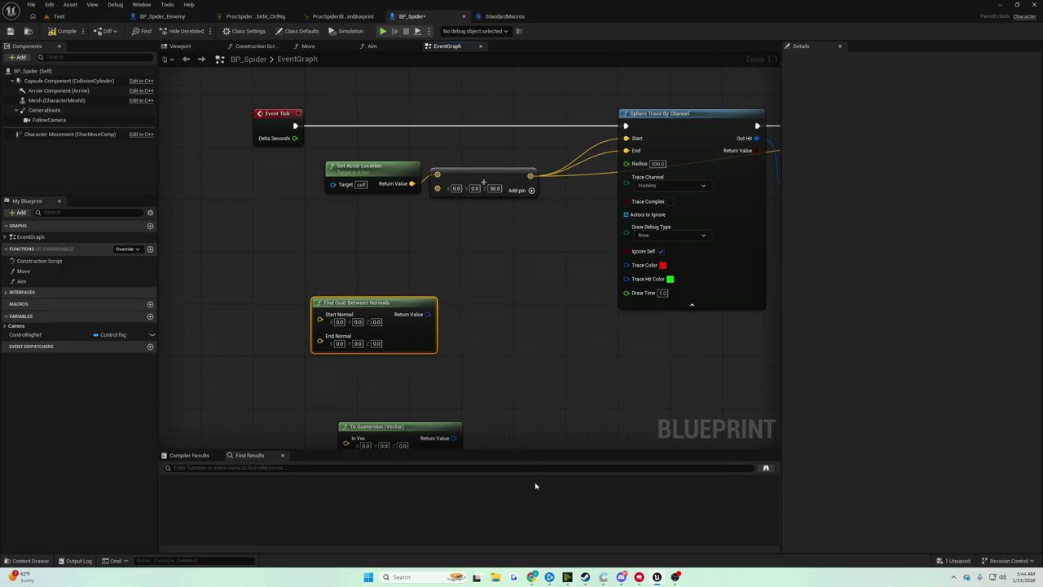
pyautogui.moveTo(532, 577)
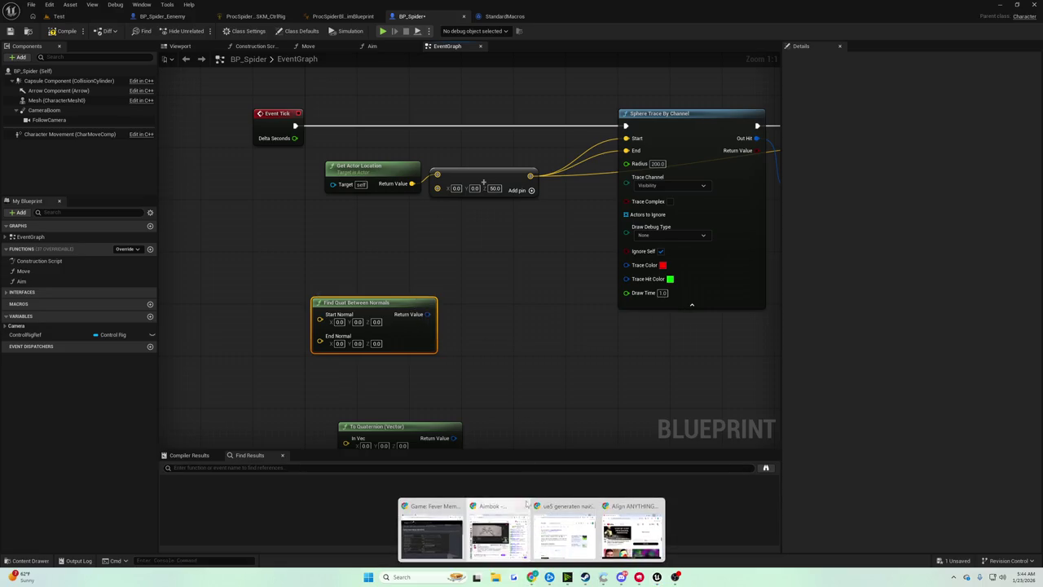
pyautogui.click(632, 530)
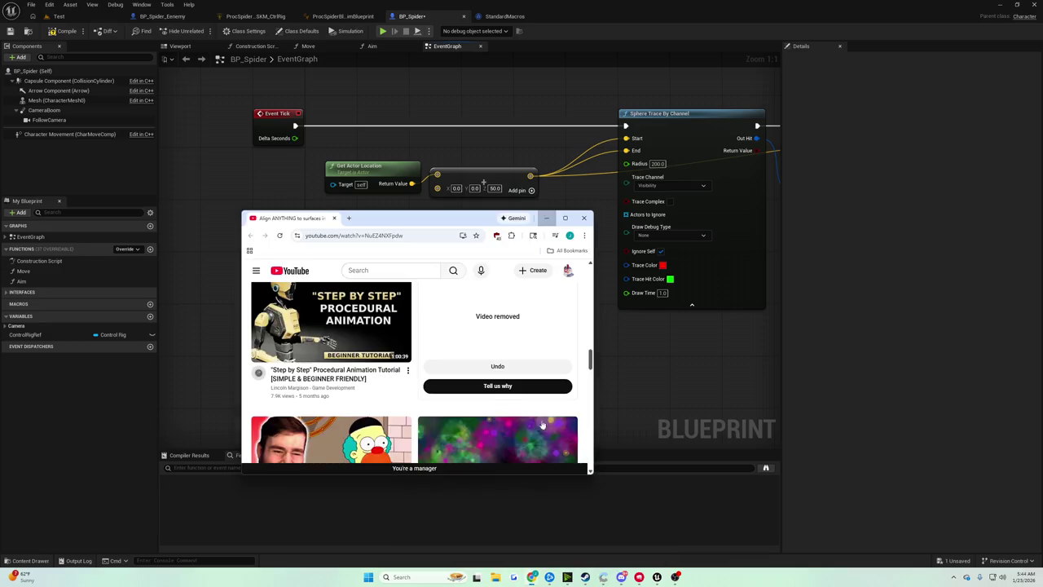
pyautogui.scroll(1, 388, 311)
pyautogui.scroll(10, 388, 311)
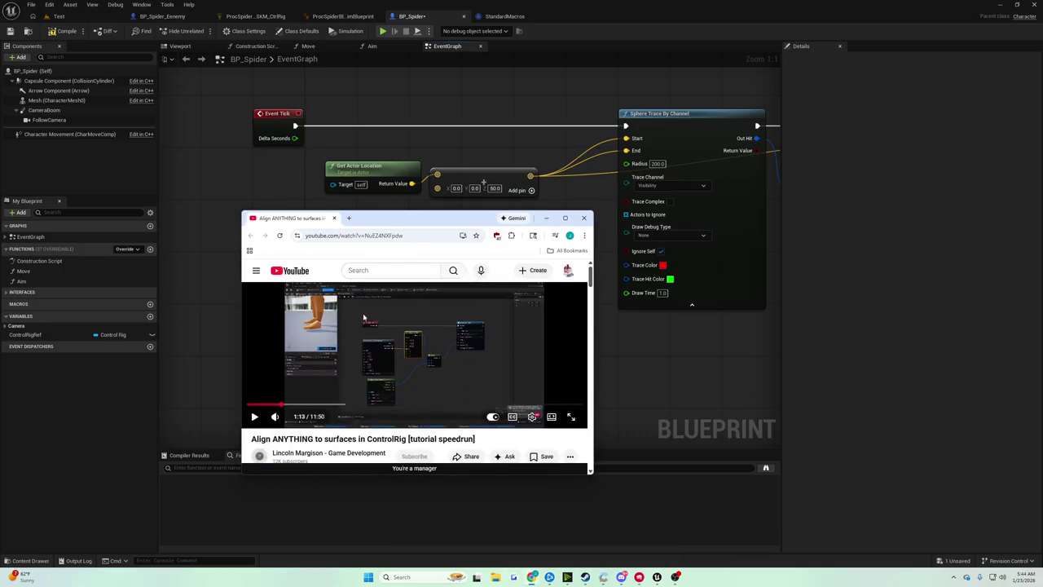
pyautogui.doubleClick(364, 314)
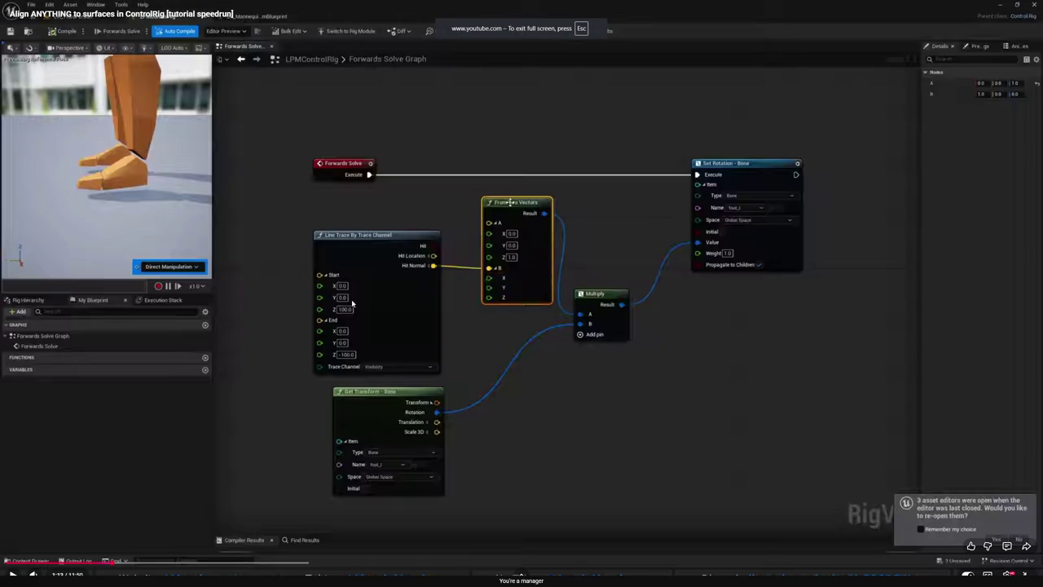
pyautogui.click(1008, 575)
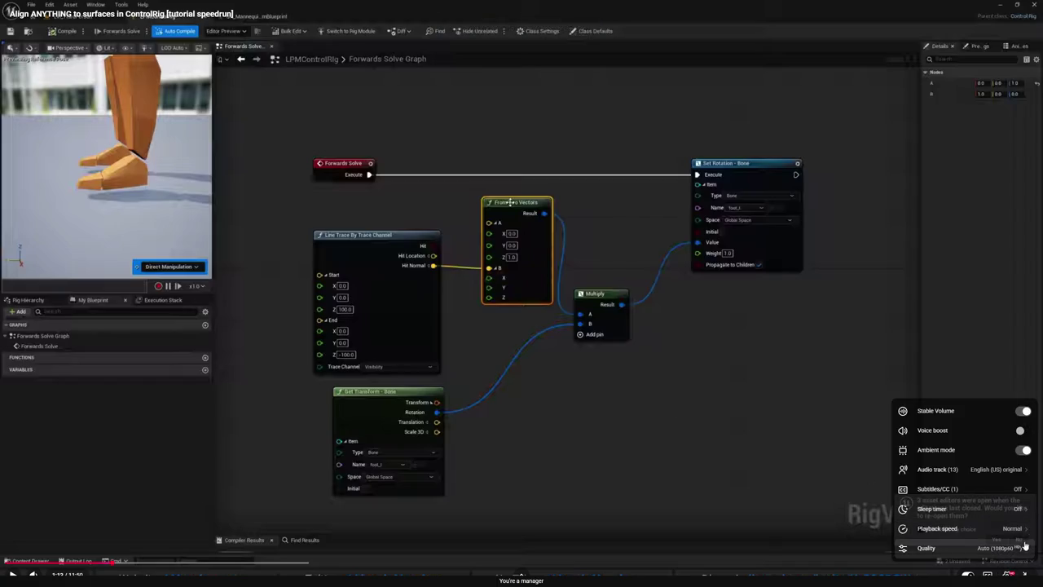
pyautogui.click(1017, 549)
pyautogui.click(954, 429)
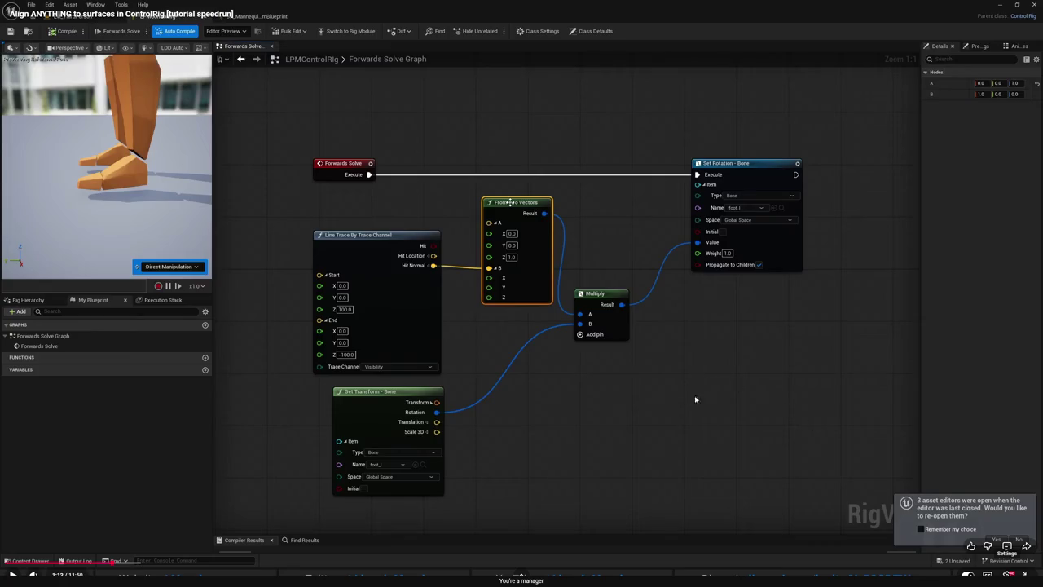
pyautogui.click(579, 371)
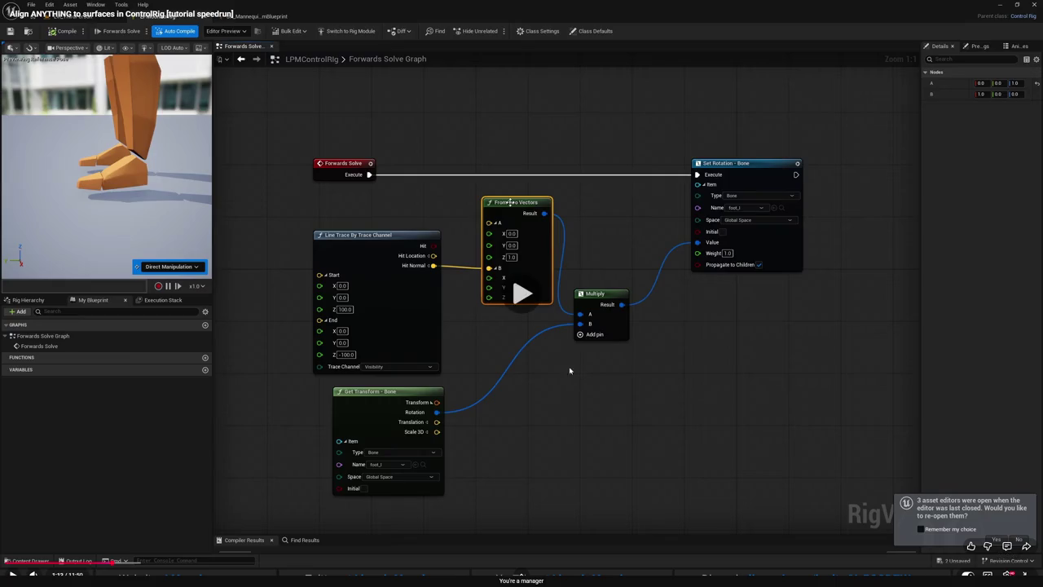
pyautogui.click(326, 322)
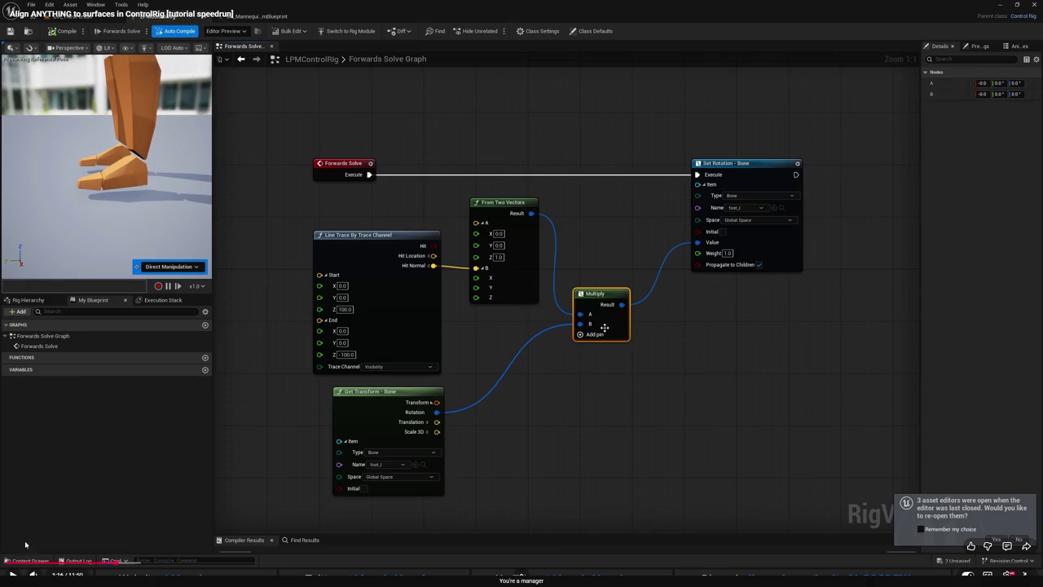
pyautogui.moveTo(25, 568); pyautogui.dragTo(68, 564)
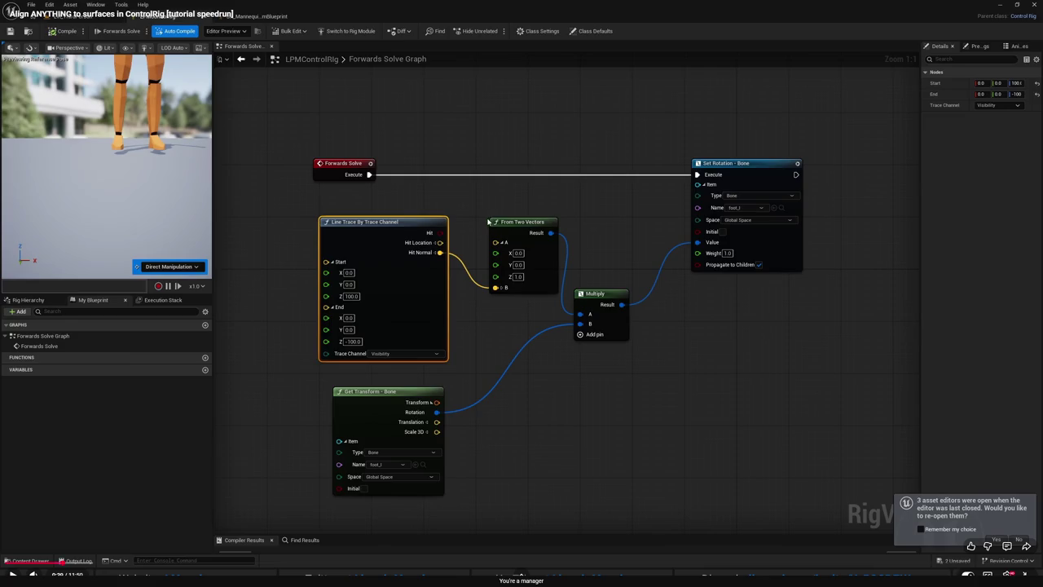
pyautogui.click(485, 230)
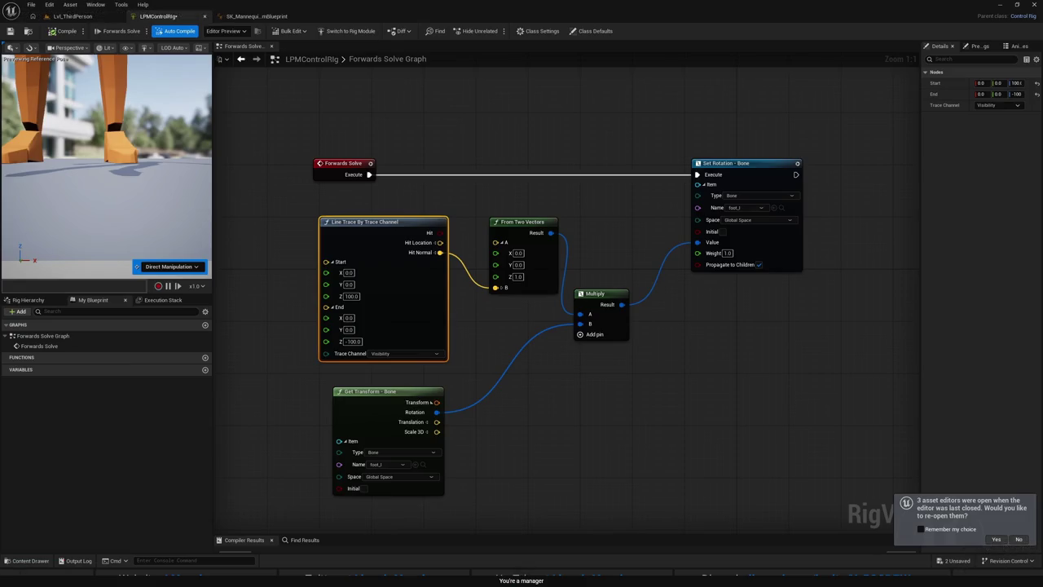
pyautogui.doubleClick(478, 339)
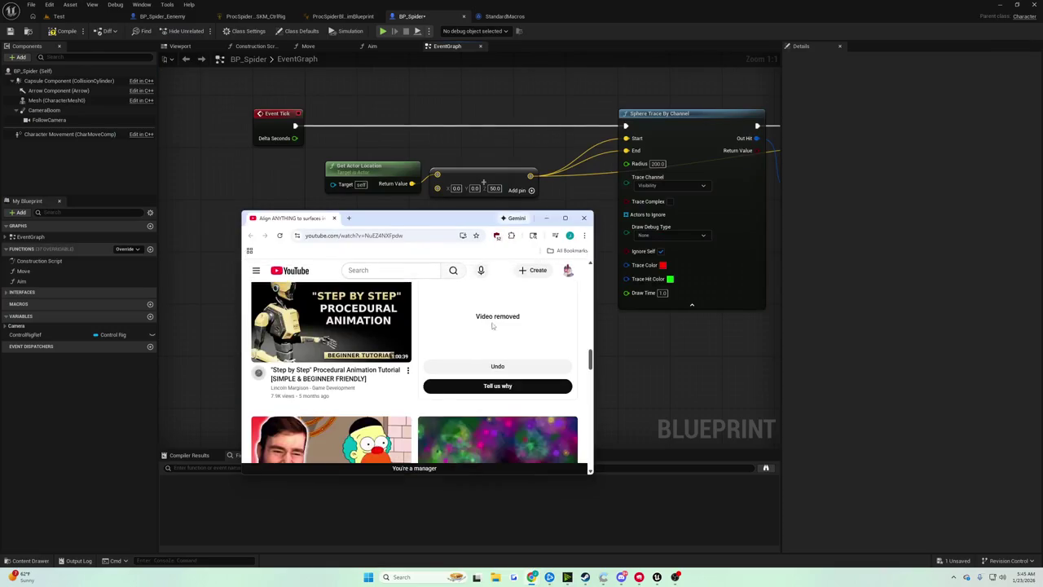
pyautogui.click(546, 217)
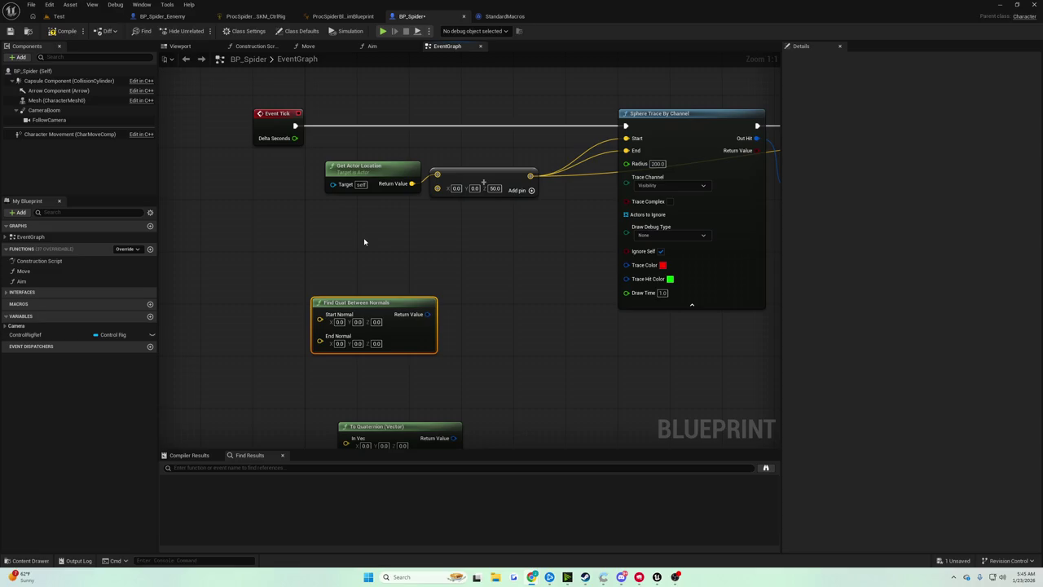
# Step: Add a Mesh reference wired into a Get World Rotation node
pyautogui.moveTo(362, 244); pyautogui.dragTo(376, 200)
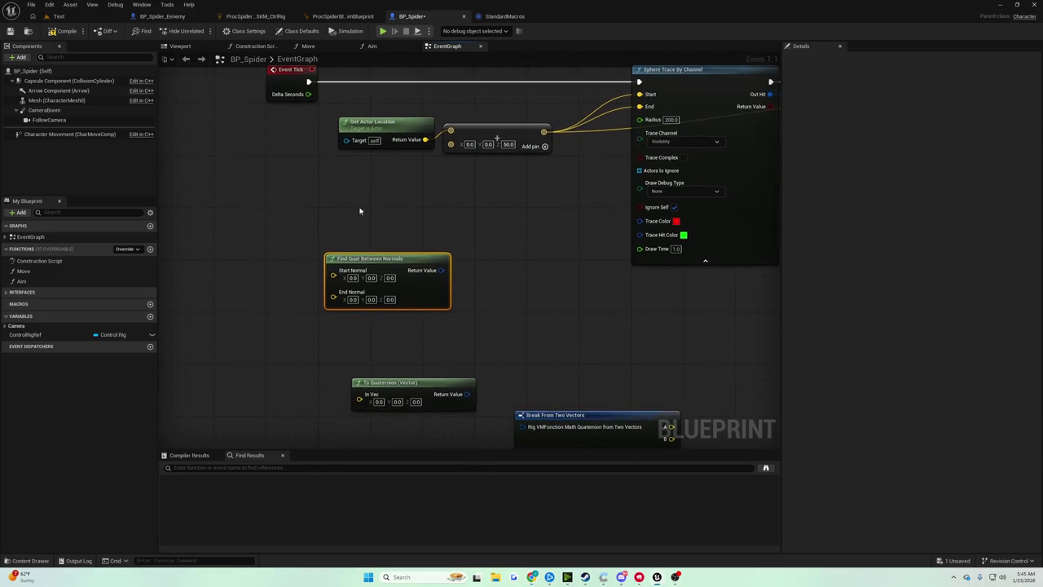
pyautogui.click(57, 101)
pyautogui.moveTo(57, 100)
pyautogui.mouseDown()
pyautogui.moveTo(338, 337)
pyautogui.moveTo(421, 337)
pyautogui.mouseUp()
pyautogui.write('get ro')
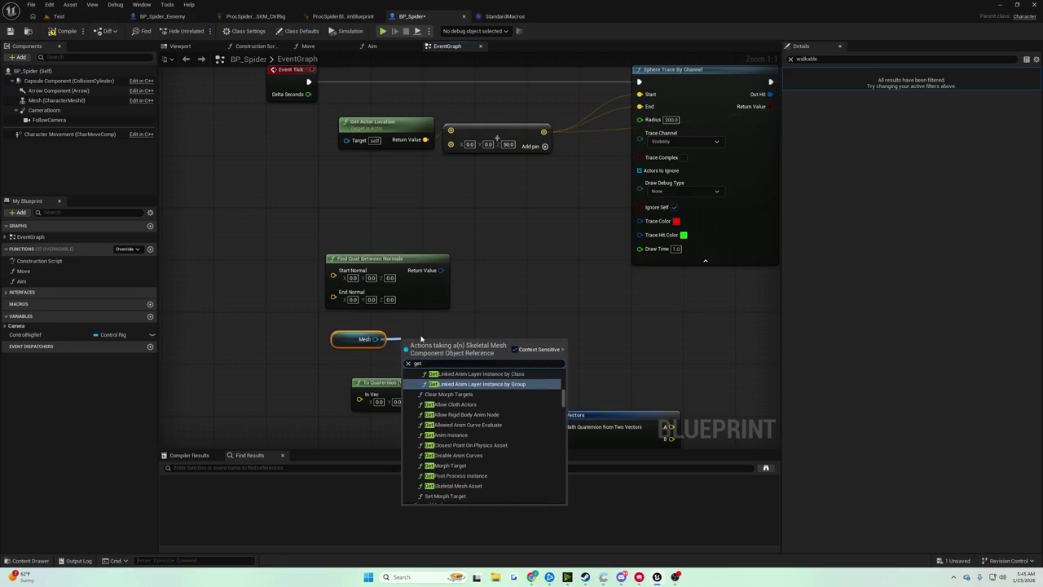
pyautogui.write('tation')
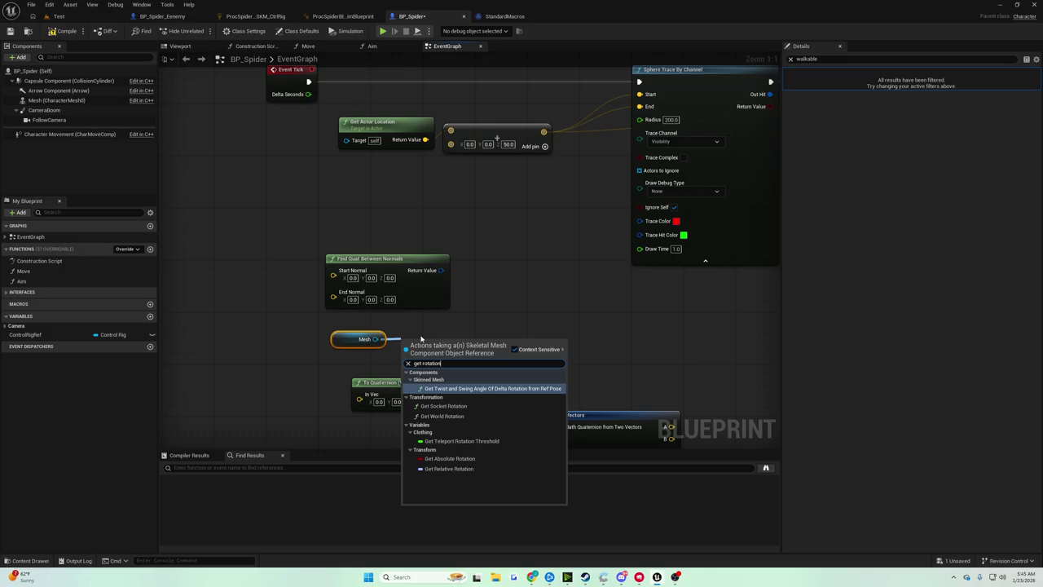
pyautogui.press('Down')
pyautogui.press('Down')
pyautogui.press('Return')
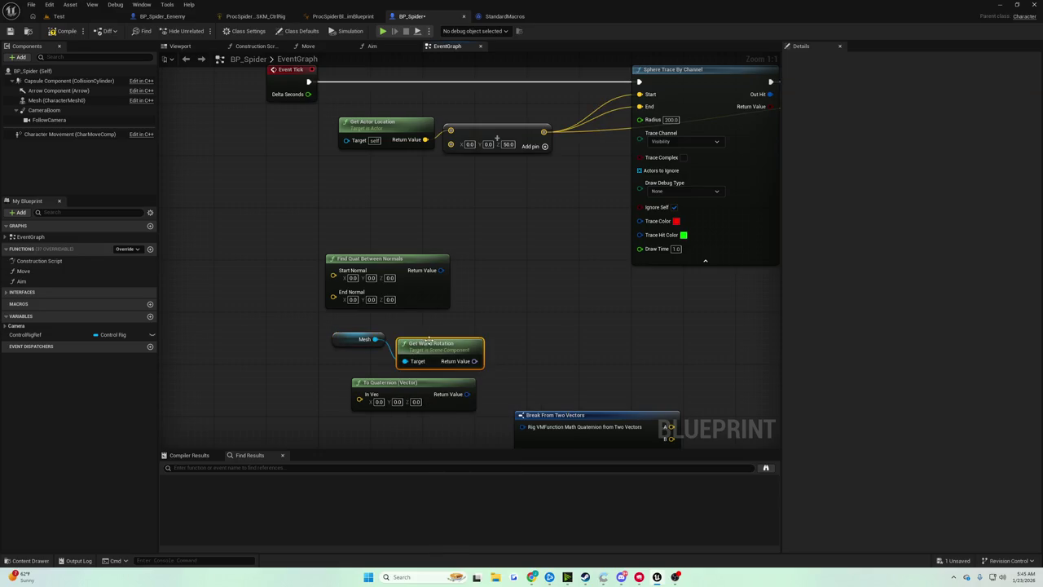
# Step: Rearrange Get World Rotation, Mesh, Find Quat Between Normals and To Quaternion nodes
pyautogui.moveTo(430, 340); pyautogui.dragTo(429, 328)
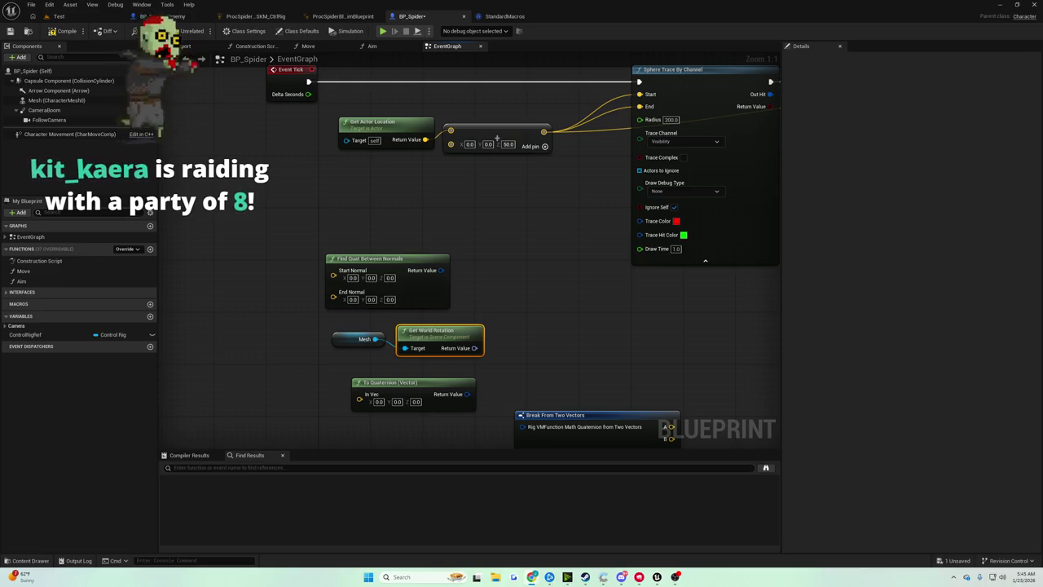
pyautogui.moveTo(383, 259); pyautogui.dragTo(357, 220)
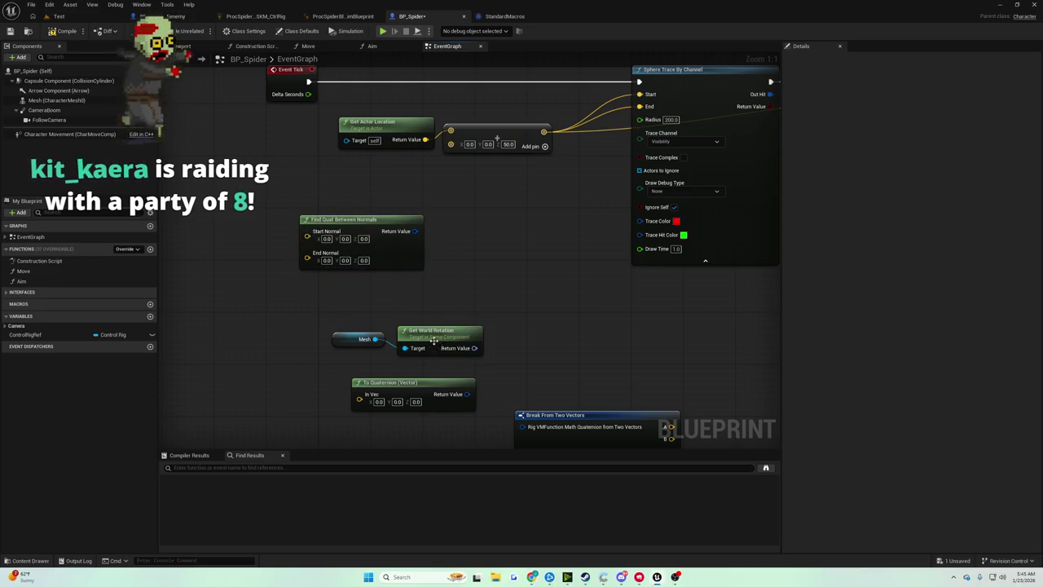
pyautogui.moveTo(359, 339); pyautogui.dragTo(307, 332)
pyautogui.moveTo(434, 334)
pyautogui.mouseDown()
pyautogui.moveTo(369, 321)
pyautogui.moveTo(287, 258)
pyautogui.moveTo(311, 261)
pyautogui.moveTo(364, 324)
pyautogui.moveTo(381, 313)
pyautogui.moveTo(405, 352)
pyautogui.moveTo(402, 274)
pyautogui.mouseUp()
pyautogui.click(381, 299)
pyautogui.scroll(-1, 287, 258)
pyautogui.scroll(1, 385, 315)
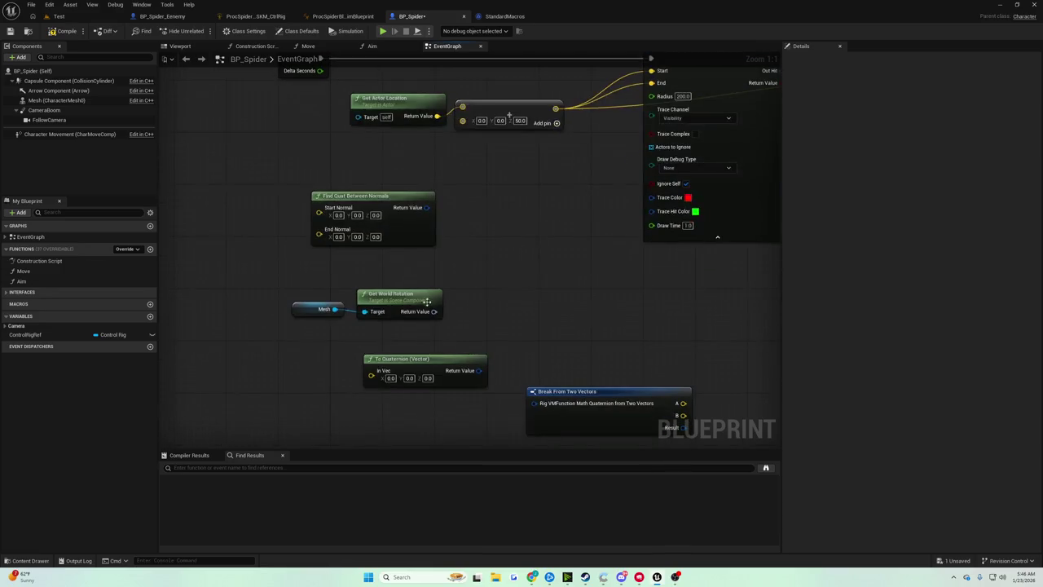
pyautogui.click(383, 358)
pyautogui.moveTo(383, 359); pyautogui.dragTo(325, 404)
pyautogui.click(332, 324)
# Step: Add a Get Up Vector node wired from the Mesh reference
pyautogui.moveTo(330, 306); pyautogui.dragTo(340, 350)
pyautogui.write('get up ve')
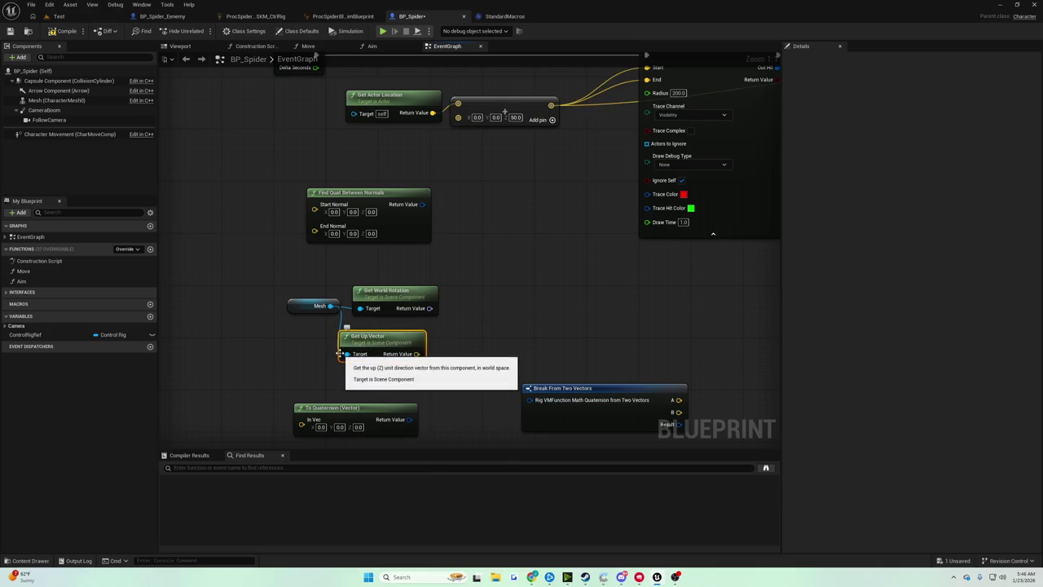
pyautogui.moveTo(383, 336); pyautogui.dragTo(469, 365)
pyautogui.write('get rot')
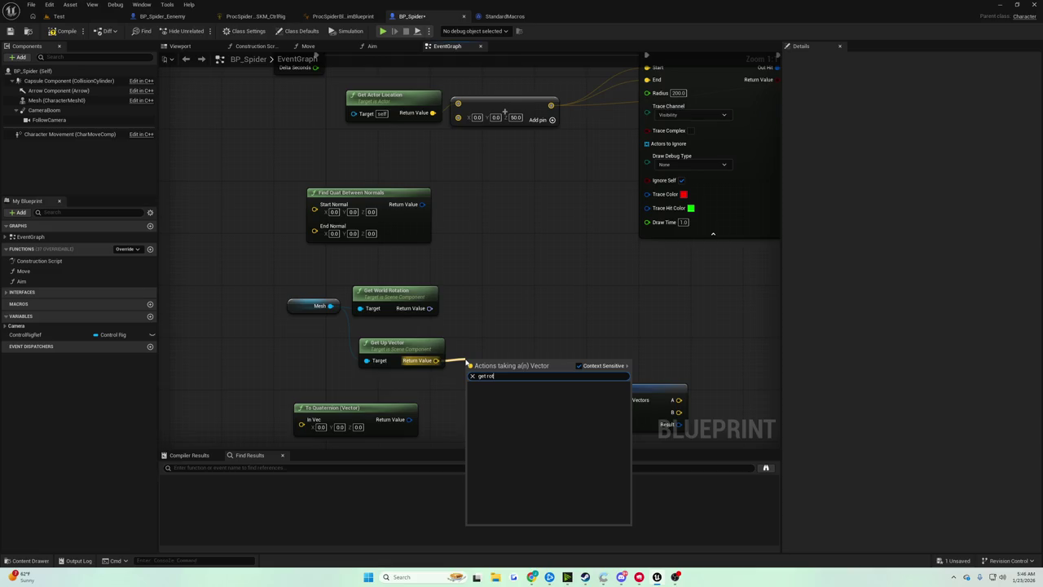
pyautogui.press('Escape')
# Step: Add Get Forward Vector from Get World Rotation, with Get Up Vector placed beneath it
pyautogui.moveTo(429, 308); pyautogui.dragTo(466, 308)
pyautogui.write('get')
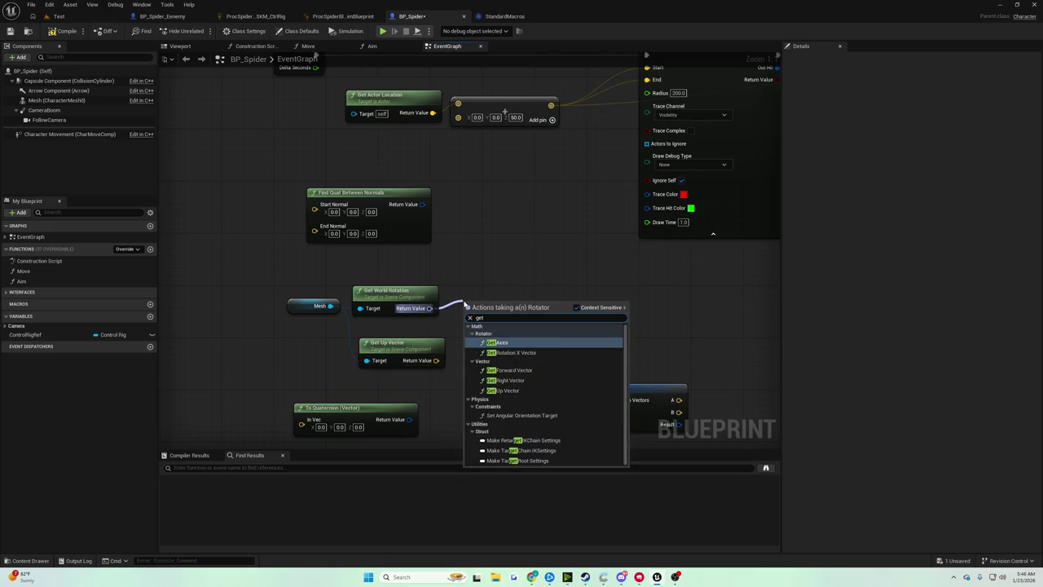
pyautogui.write(' forward')
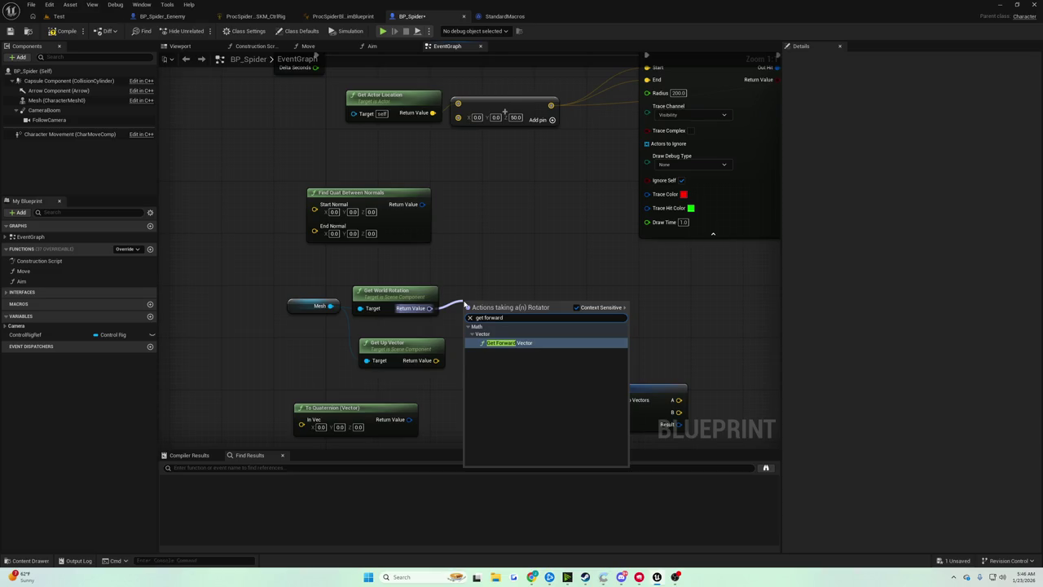
pyautogui.press('Return')
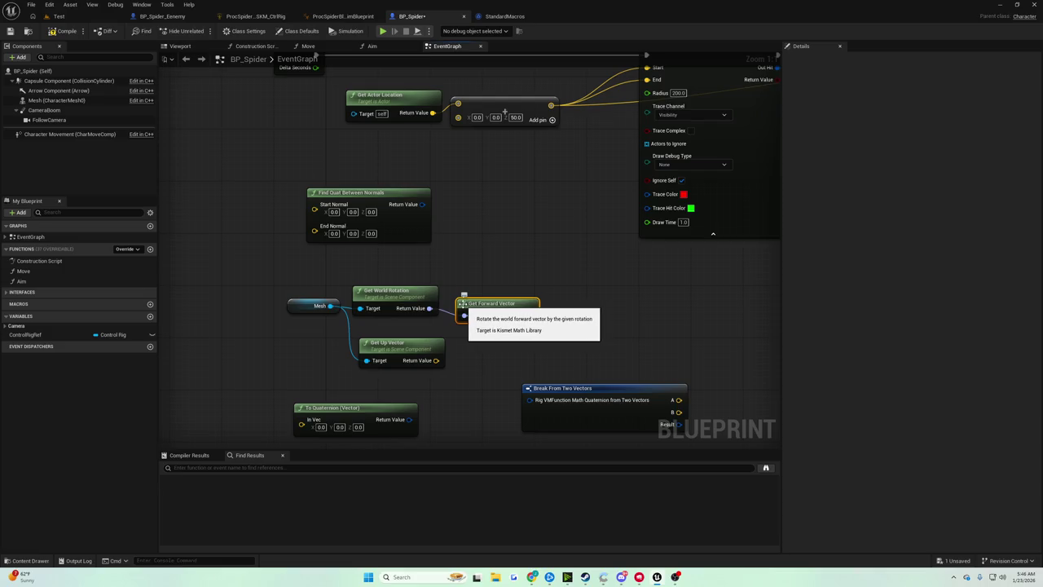
pyautogui.moveTo(459, 304); pyautogui.dragTo(454, 299)
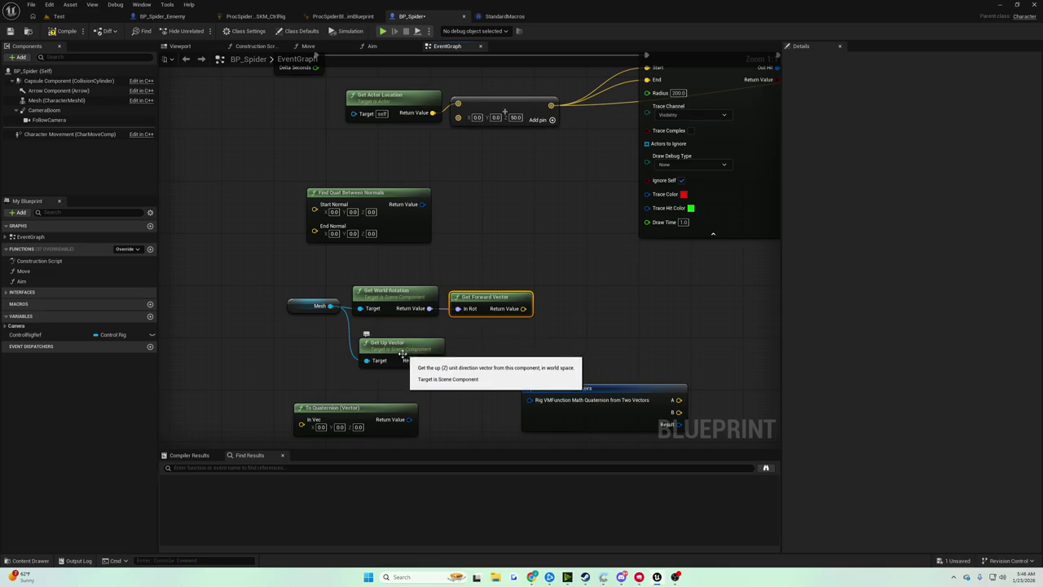
pyautogui.moveTo(398, 353)
pyautogui.mouseDown()
pyautogui.moveTo(468, 345)
pyautogui.moveTo(482, 359)
pyautogui.moveTo(473, 336)
pyautogui.mouseUp()
pyautogui.click(479, 340)
# Step: Move To Quaternion out of the way and shift Break From Two Vectors and Mesh chain left
pyautogui.click(319, 305)
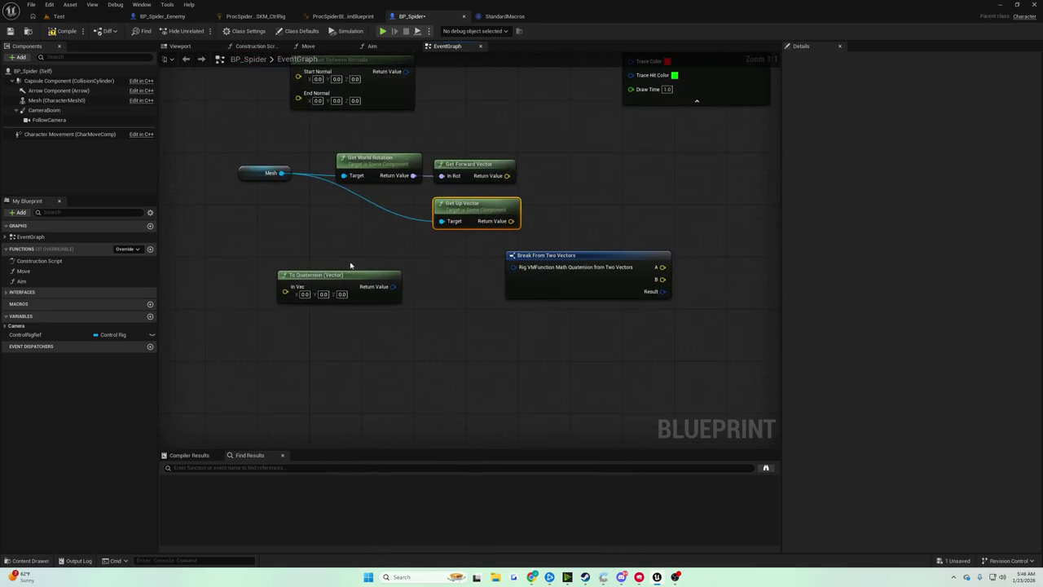
pyautogui.moveTo(342, 279)
pyautogui.mouseDown()
pyautogui.moveTo(444, 323)
pyautogui.moveTo(661, 377)
pyautogui.mouseUp()
pyautogui.moveTo(568, 280); pyautogui.dragTo(399, 285)
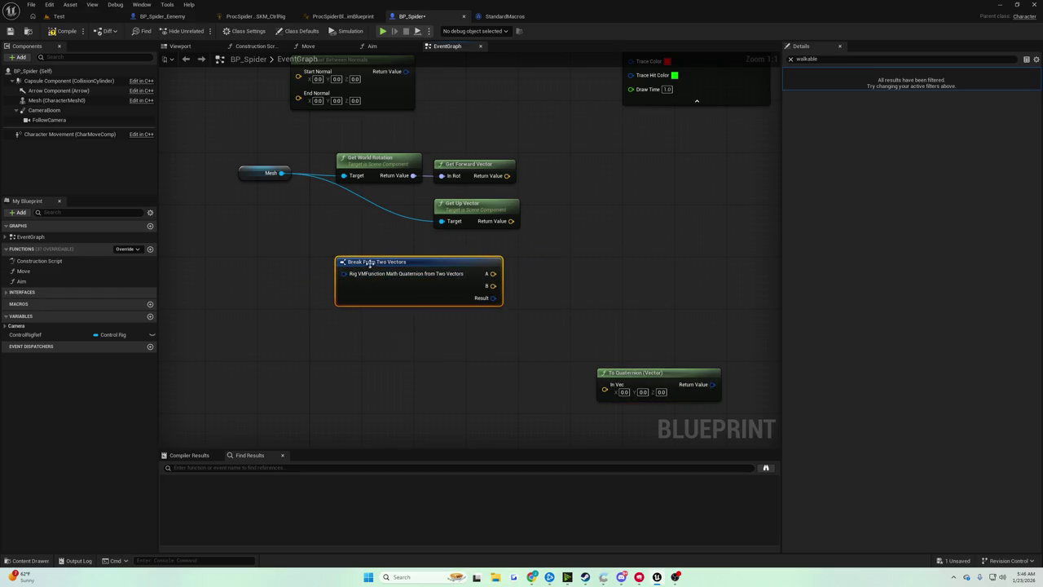
pyautogui.click(497, 242)
pyautogui.moveTo(496, 242)
pyautogui.mouseDown()
pyautogui.moveTo(490, 332)
pyautogui.moveTo(493, 318)
pyautogui.mouseUp()
pyautogui.moveTo(249, 243)
pyautogui.mouseDown()
pyautogui.moveTo(282, 246)
pyautogui.moveTo(505, 387)
pyautogui.mouseUp()
pyautogui.moveTo(408, 345)
pyautogui.mouseDown()
pyautogui.moveTo(337, 344)
pyautogui.moveTo(332, 354)
pyautogui.mouseUp()
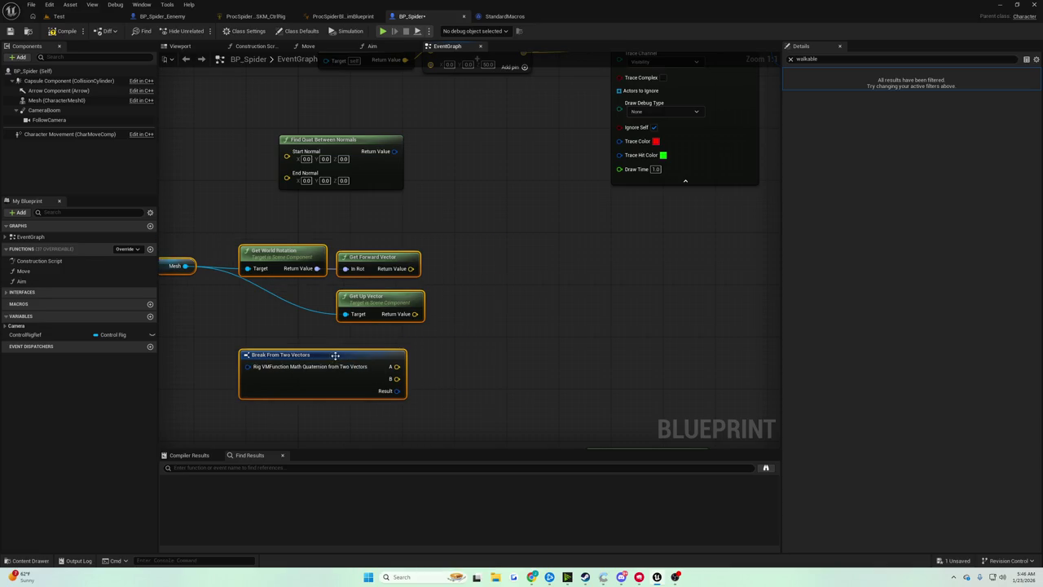
pyautogui.click(456, 322)
pyautogui.moveTo(461, 321)
pyautogui.mouseDown()
pyautogui.moveTo(518, 318)
pyautogui.moveTo(498, 356)
pyautogui.mouseUp()
# Step: Review the node layout from Event Tick down to the Mesh vector nodes
pyautogui.click(403, 348)
pyautogui.scroll(-2, 481, 326)
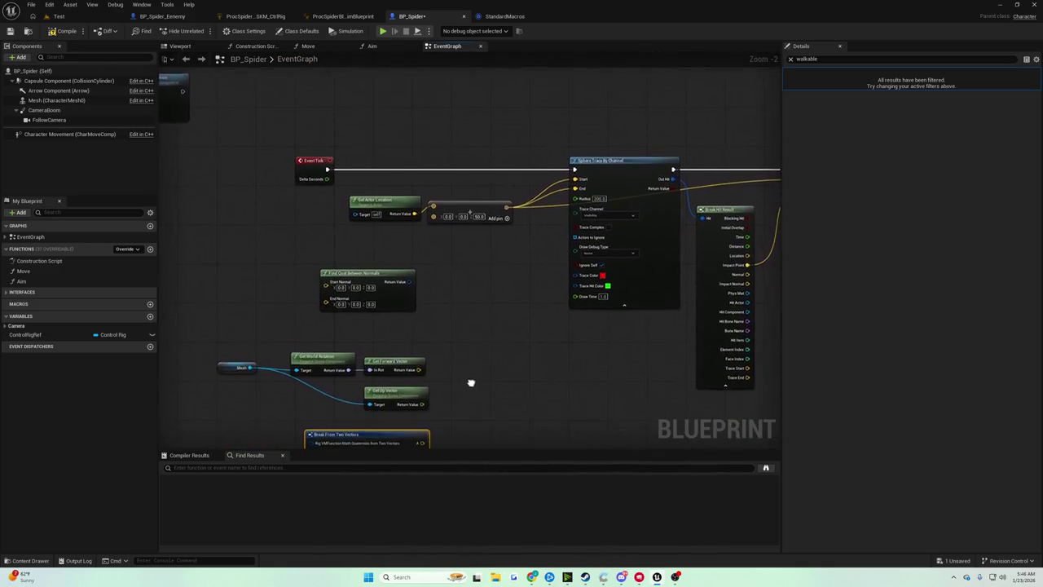
pyautogui.scroll(2, 357, 169)
pyautogui.click(335, 130)
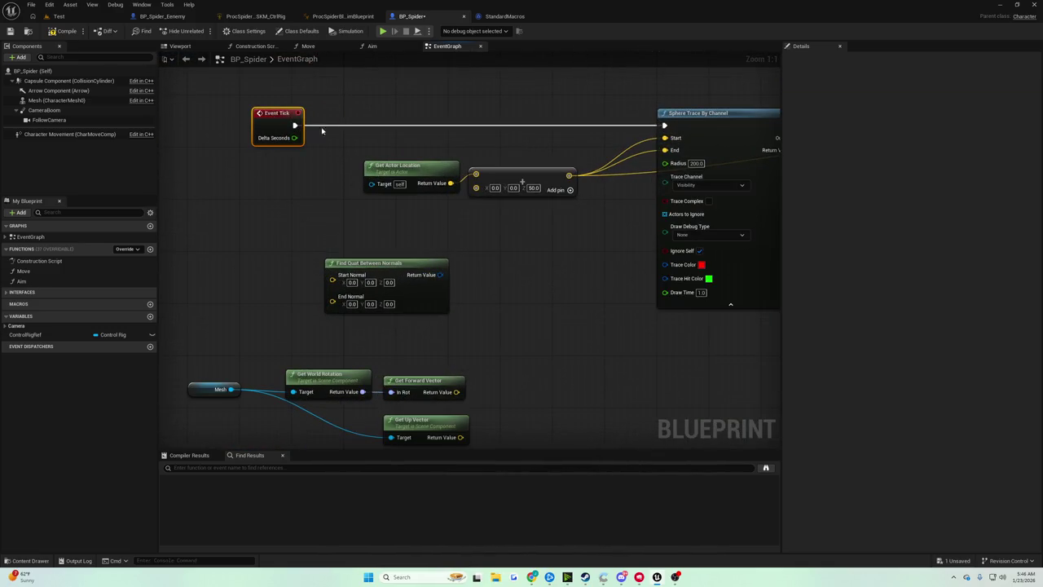
pyautogui.click(505, 276)
pyautogui.moveTo(504, 276)
pyautogui.mouseDown()
pyautogui.moveTo(459, 296)
pyautogui.moveTo(405, 112)
pyautogui.mouseUp()
pyautogui.scroll(-4, 405, 113)
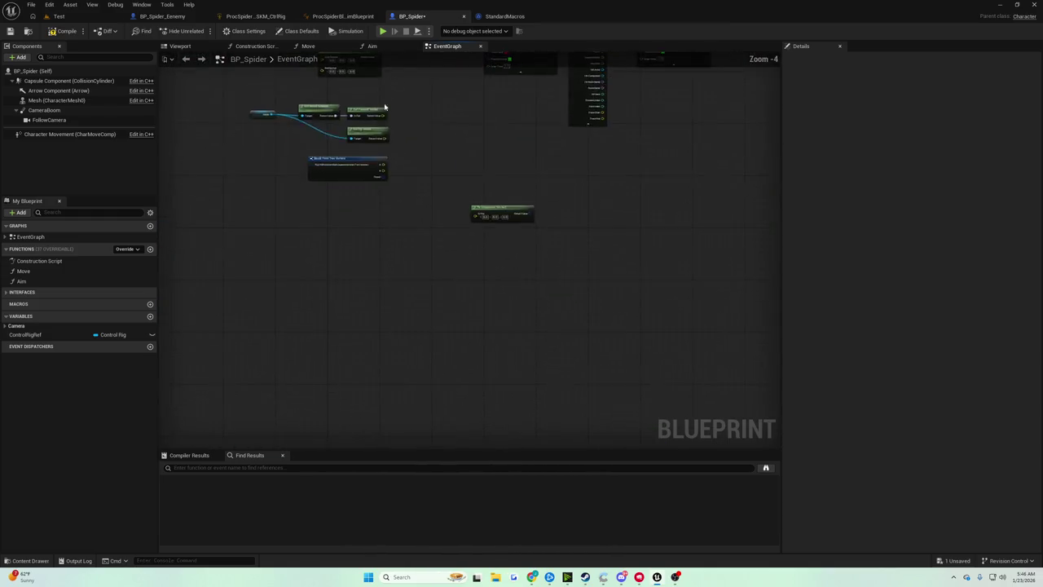
pyautogui.scroll(4, 426, 219)
pyautogui.moveTo(285, 209)
pyautogui.mouseDown()
pyautogui.moveTo(559, 304)
pyautogui.moveTo(244, 211)
pyautogui.mouseUp()
pyautogui.click(243, 209)
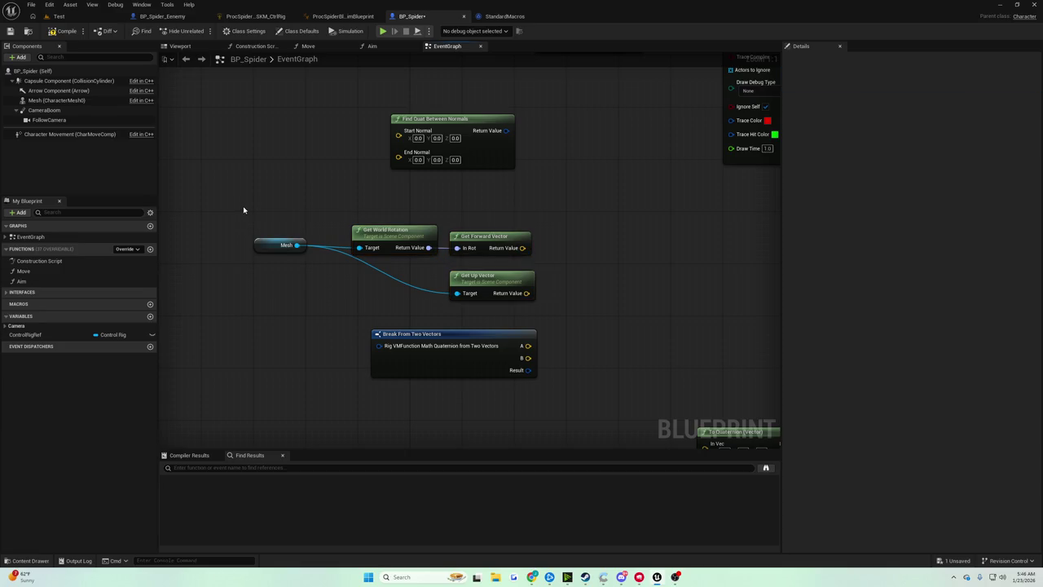
pyautogui.scroll(-3, 354, 333)
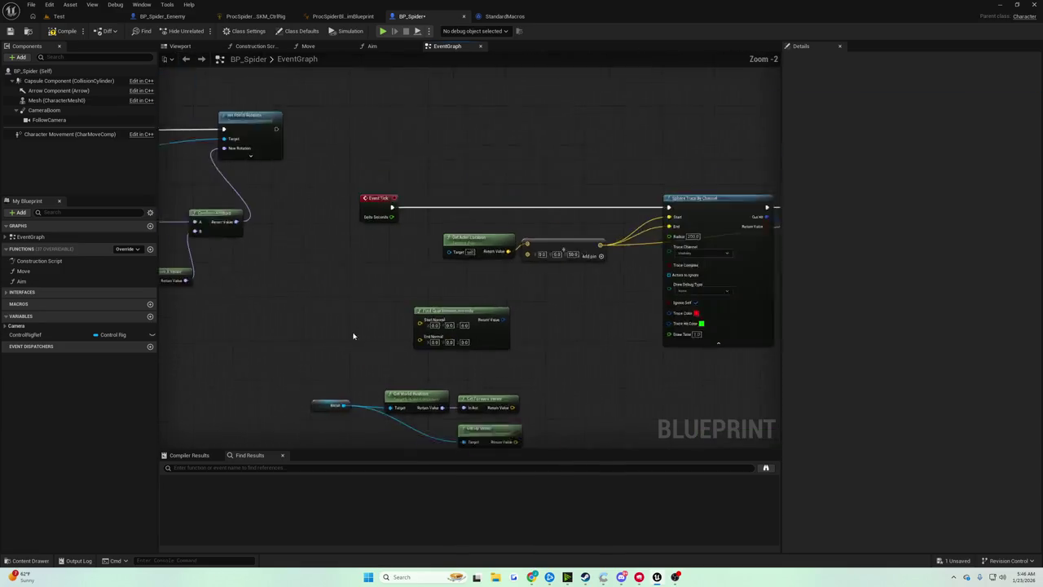
pyautogui.scroll(3, 386, 235)
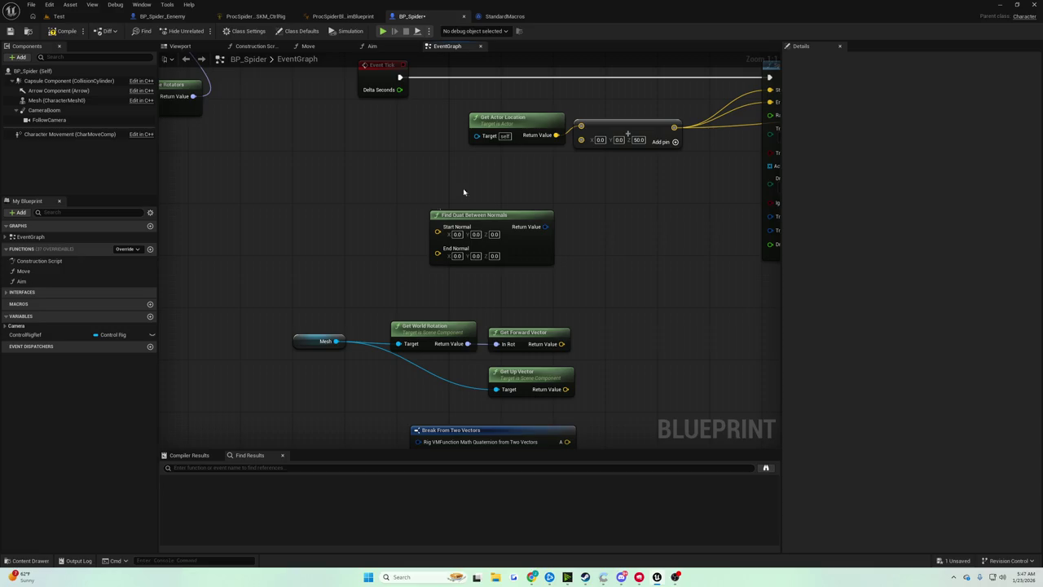
# Step: Save BP_Spider and briefly play-test the Test level
pyautogui.click(10, 31)
pyautogui.click(57, 17)
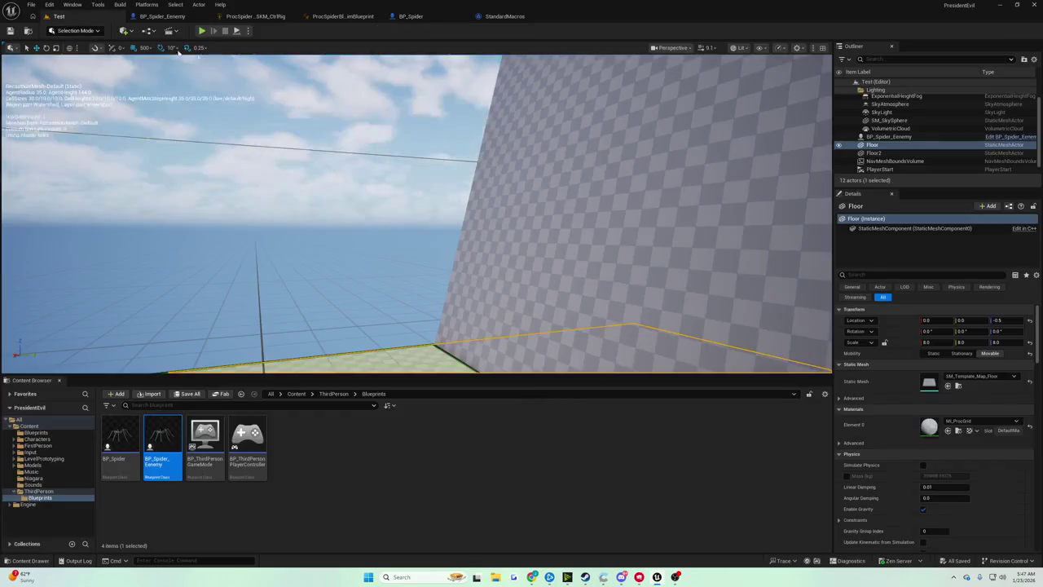
pyautogui.click(204, 31)
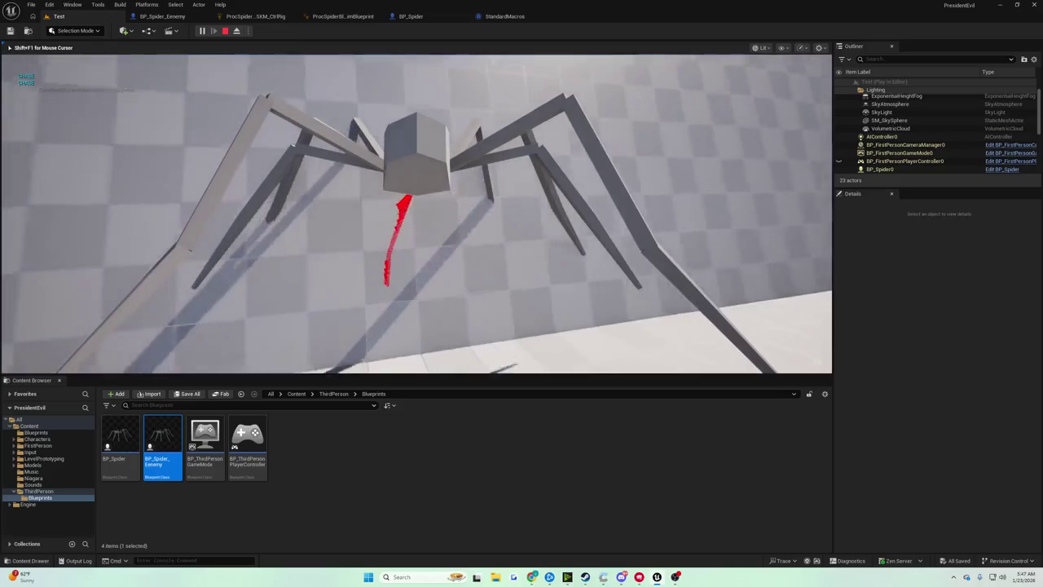
pyautogui.press('Escape')
# Step: Look through StandardMacros, BP_Spider_Eenemy, control rig and anim blueprint tabs, ending on BP_Spider
pyautogui.click(503, 17)
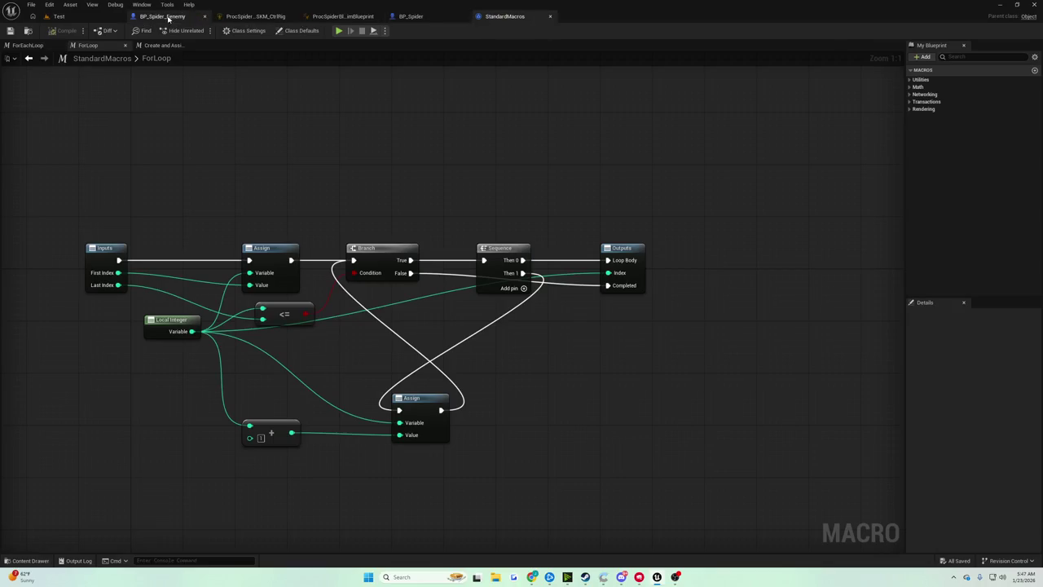
pyautogui.click(169, 18)
pyautogui.click(254, 16)
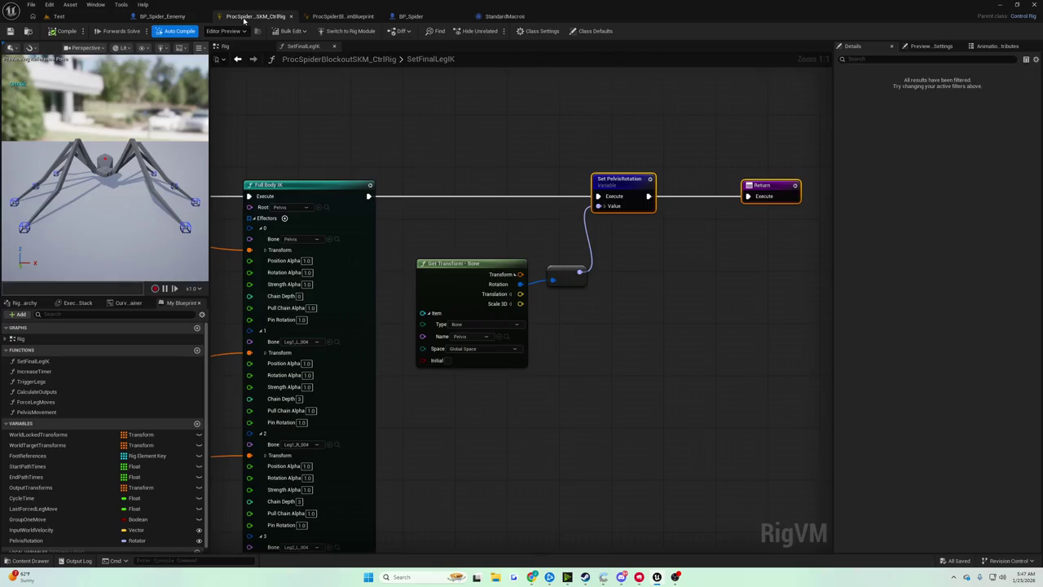
pyautogui.click(343, 16)
pyautogui.click(58, 17)
pyautogui.click(162, 17)
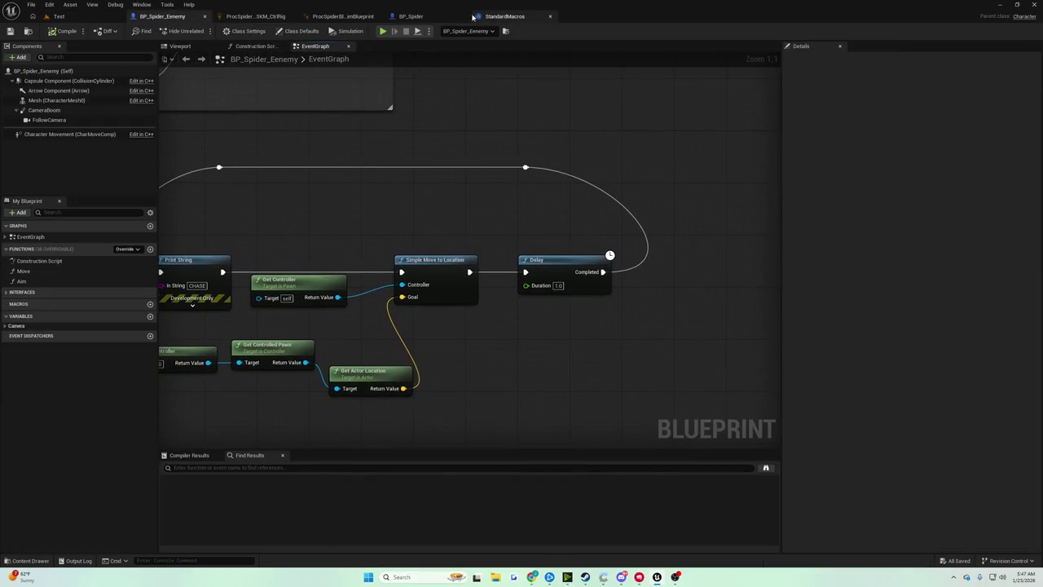
pyautogui.click(410, 16)
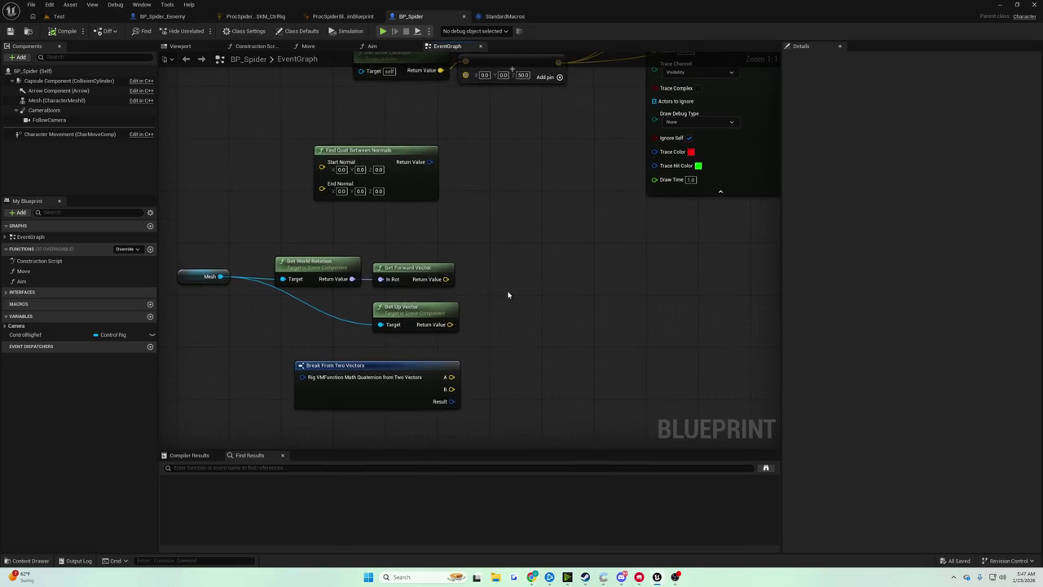
# Step: Nudge Break From Two Vectors left and adjust the graph view
pyautogui.moveTo(405, 341); pyautogui.dragTo(373, 351)
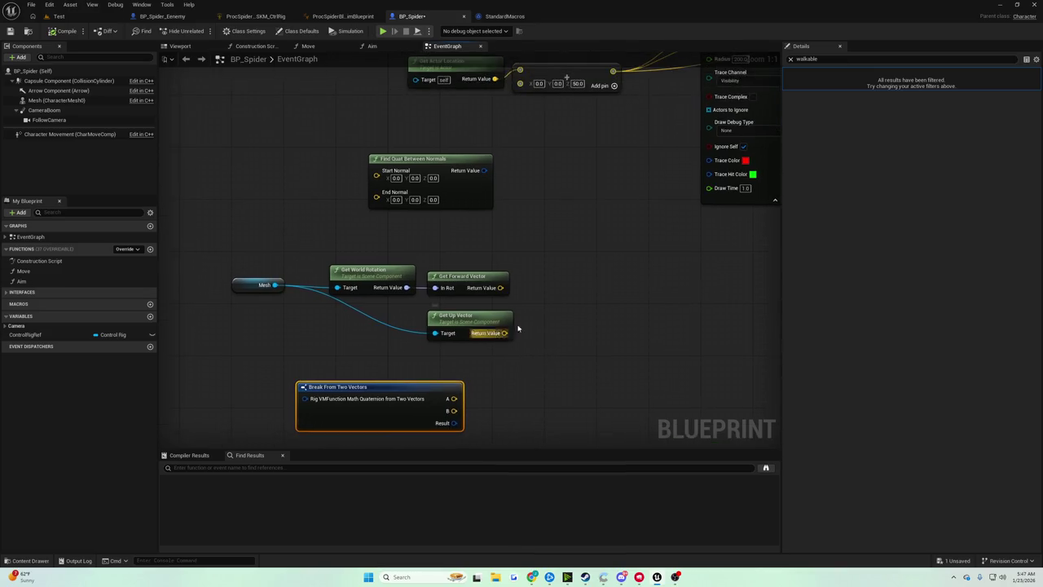
pyautogui.scroll(-1, 454, 376)
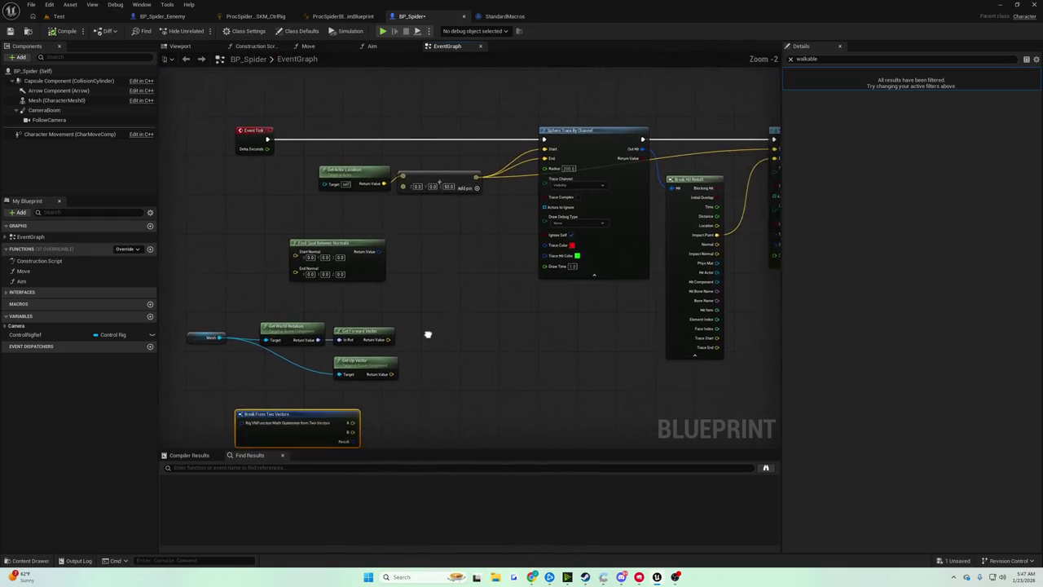
pyautogui.scroll(1, 417, 281)
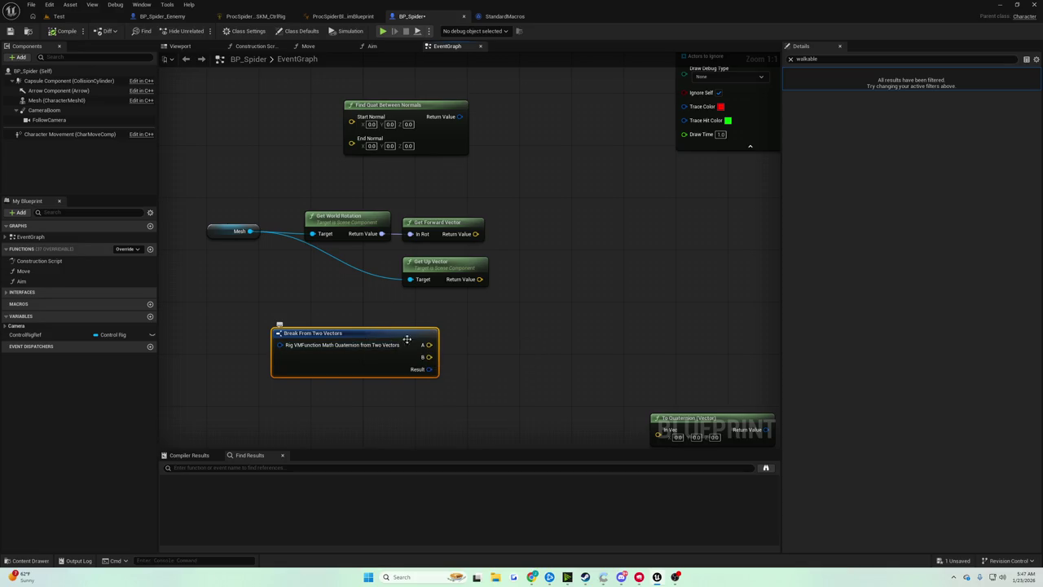
pyautogui.moveTo(465, 326)
pyautogui.mouseDown()
pyautogui.moveTo(406, 433)
pyautogui.moveTo(481, 353)
pyautogui.moveTo(503, 363)
pyautogui.mouseUp()
pyautogui.moveTo(513, 310); pyautogui.dragTo(506, 277)
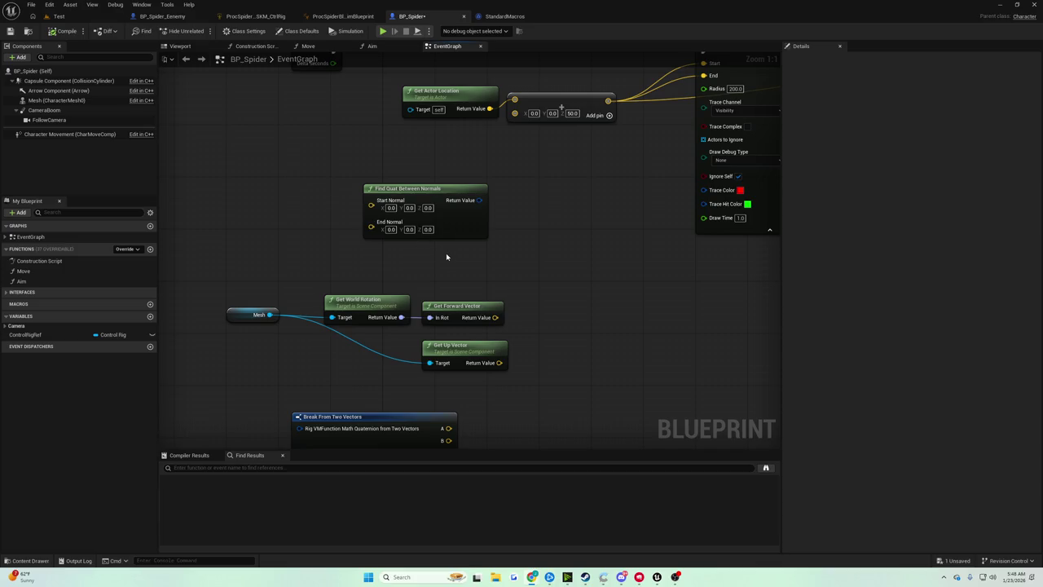
pyautogui.moveTo(446, 257); pyautogui.dragTo(459, 226)
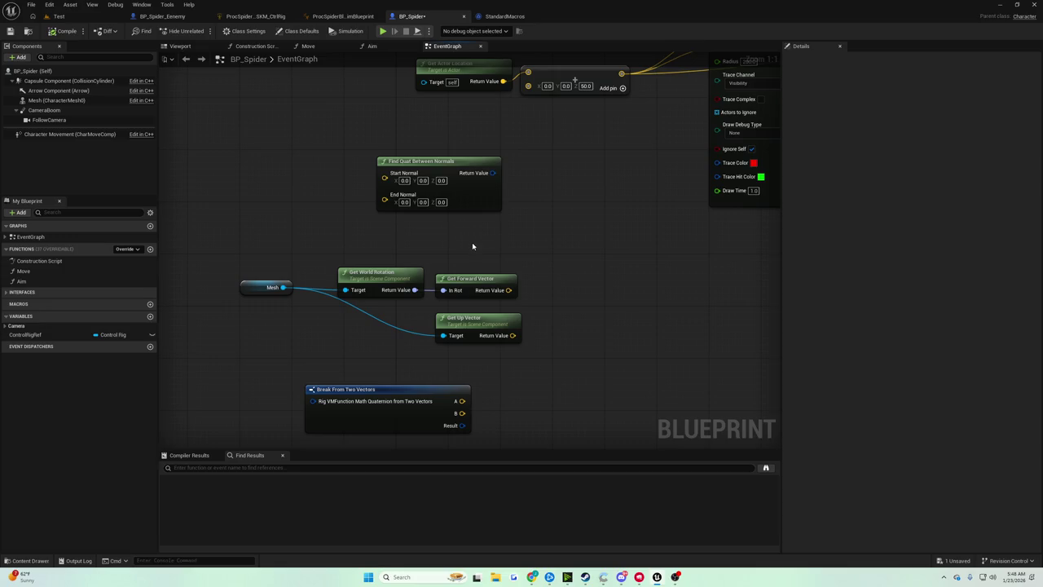
# Step: Place Get Up Vector on top, Get World Rotation and Get Forward Vector lower, Break From Two Vectors up-right
pyautogui.moveTo(481, 318); pyautogui.dragTo(474, 233)
pyautogui.moveTo(411, 274); pyautogui.dragTo(410, 313)
pyautogui.moveTo(479, 279)
pyautogui.mouseDown()
pyautogui.moveTo(472, 331)
pyautogui.moveTo(478, 319)
pyautogui.mouseUp()
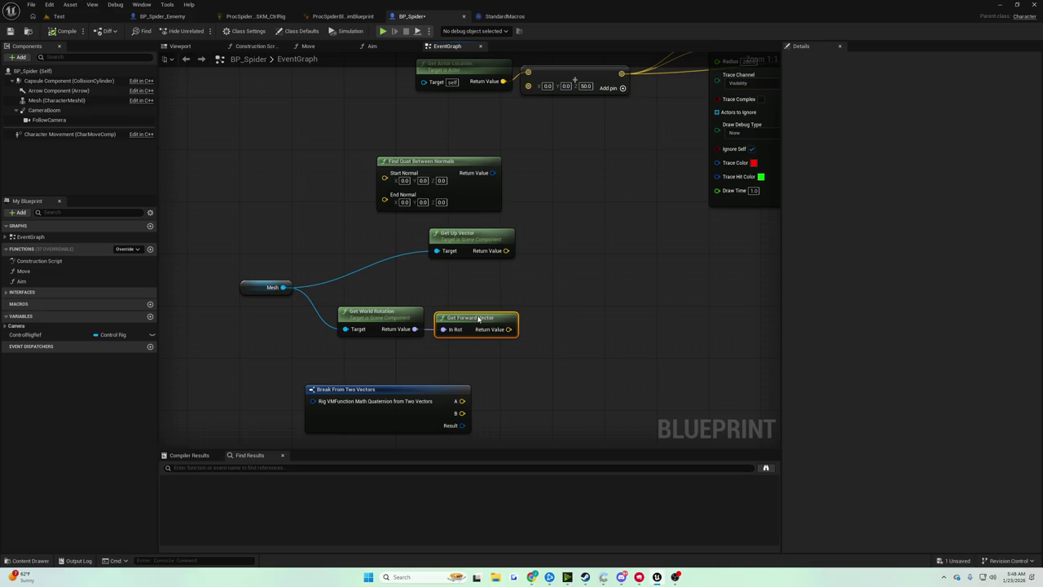
pyautogui.moveTo(479, 318); pyautogui.dragTo(402, 253)
pyautogui.moveTo(358, 308); pyautogui.dragTo(674, 223)
pyautogui.click(374, 244)
pyautogui.keyDown('ctrl'); pyautogui.click(451, 244); pyautogui.keyUp('ctrl')
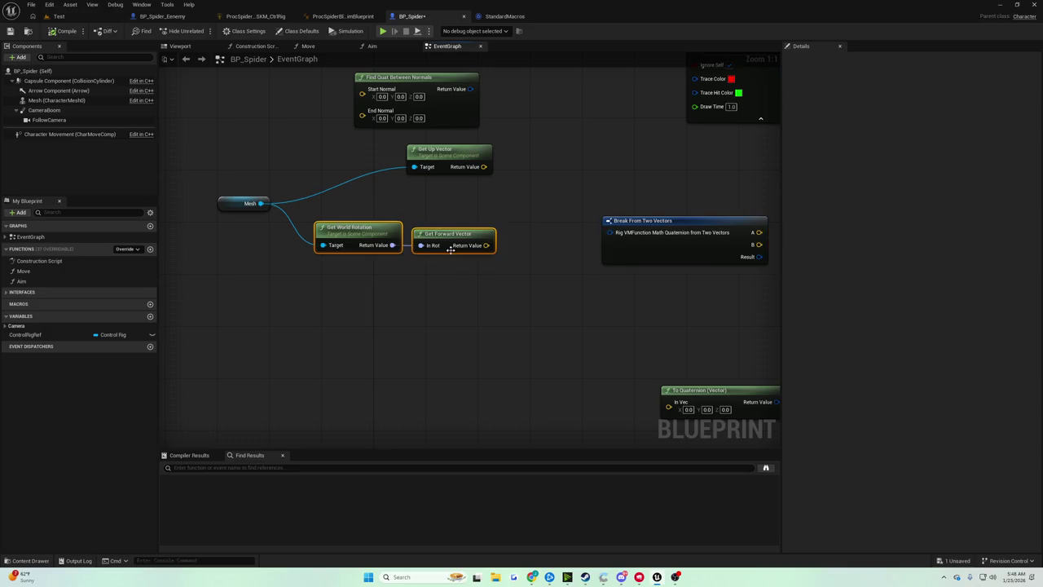
pyautogui.moveTo(451, 244); pyautogui.dragTo(465, 381)
pyautogui.click(388, 235)
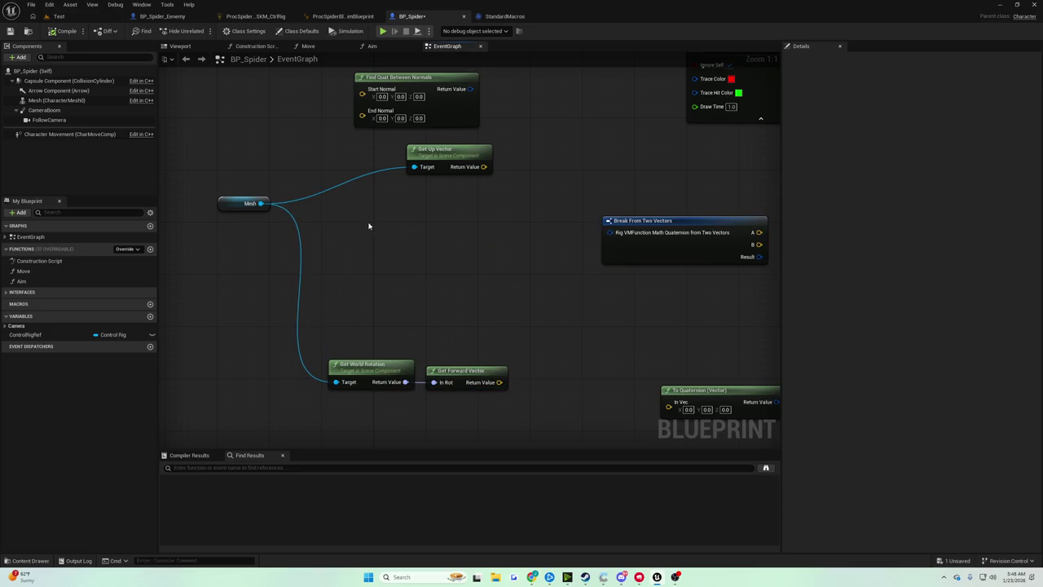
pyautogui.moveTo(359, 220)
pyautogui.mouseDown()
pyautogui.moveTo(268, 356)
pyautogui.moveTo(391, 363)
pyautogui.moveTo(217, 359)
pyautogui.moveTo(239, 396)
pyautogui.mouseUp()
# Step: Rearrange the Line Trace By Channel and Break Hit Result nodes
pyautogui.moveTo(686, 201); pyautogui.dragTo(471, 185)
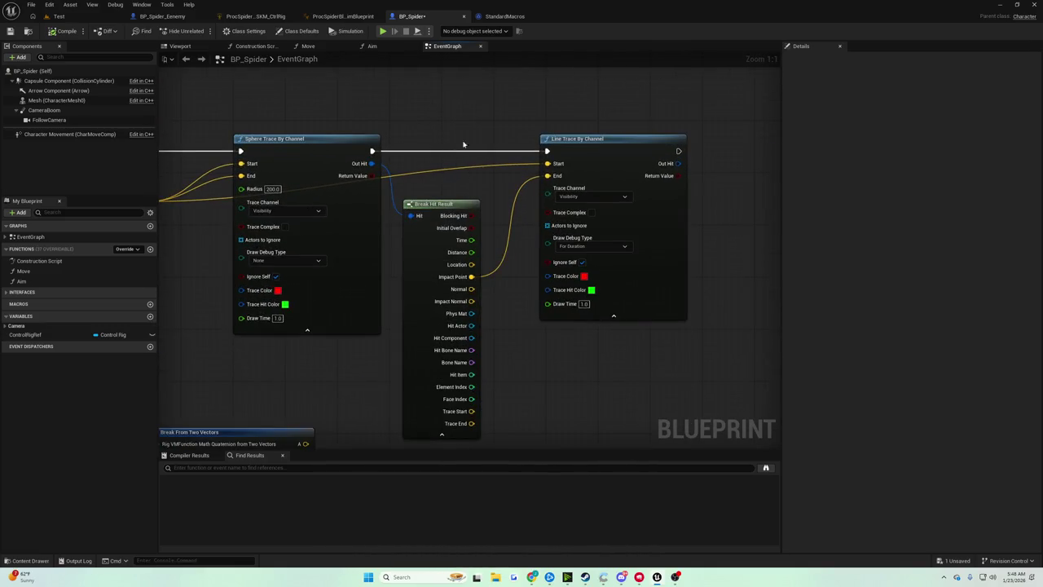
pyautogui.moveTo(443, 124); pyautogui.dragTo(747, 273)
pyautogui.moveTo(585, 146); pyautogui.dragTo(732, 150)
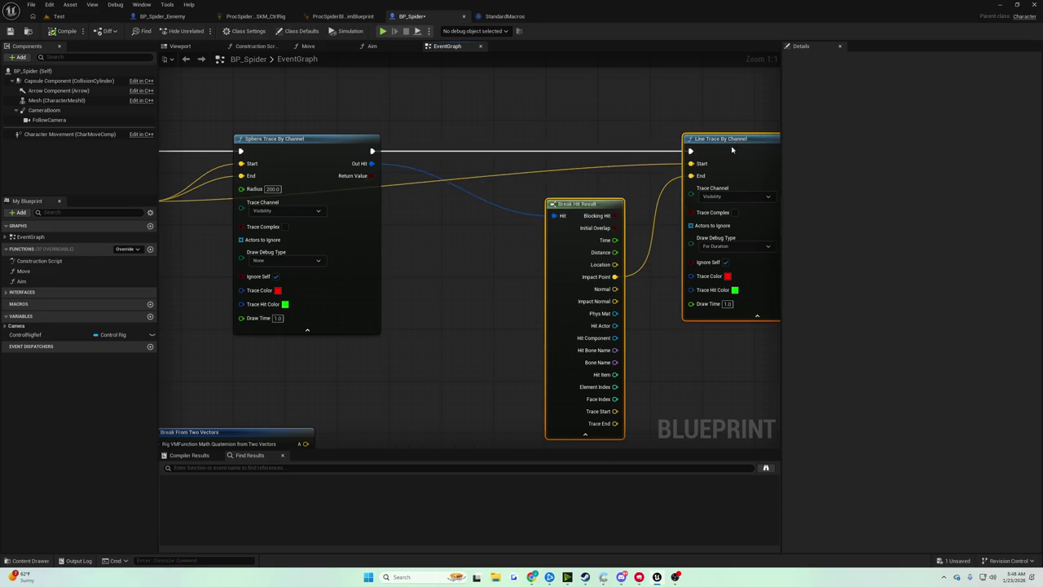
pyautogui.click(524, 208)
pyautogui.moveTo(554, 199); pyautogui.dragTo(420, 204)
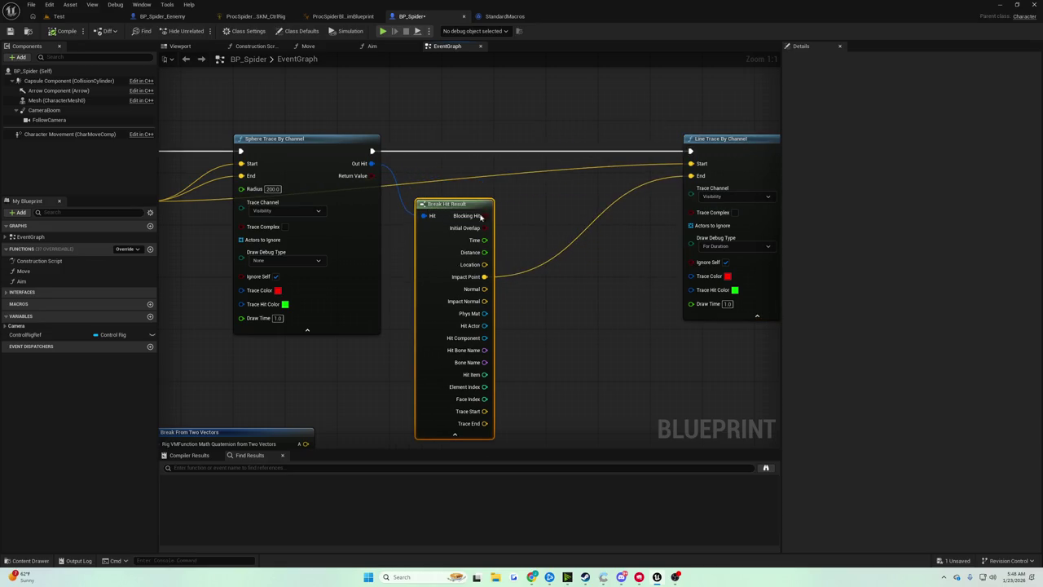
pyautogui.moveTo(543, 286)
pyautogui.mouseDown()
pyautogui.moveTo(582, 211)
pyautogui.moveTo(584, 224)
pyautogui.moveTo(340, 399)
pyautogui.moveTo(406, 426)
pyautogui.moveTo(140, 121)
pyautogui.moveTo(445, 186)
pyautogui.moveTo(483, 72)
pyautogui.moveTo(494, 178)
pyautogui.moveTo(549, 425)
pyautogui.moveTo(481, 316)
pyautogui.mouseUp()
pyautogui.scroll(-3, 481, 316)
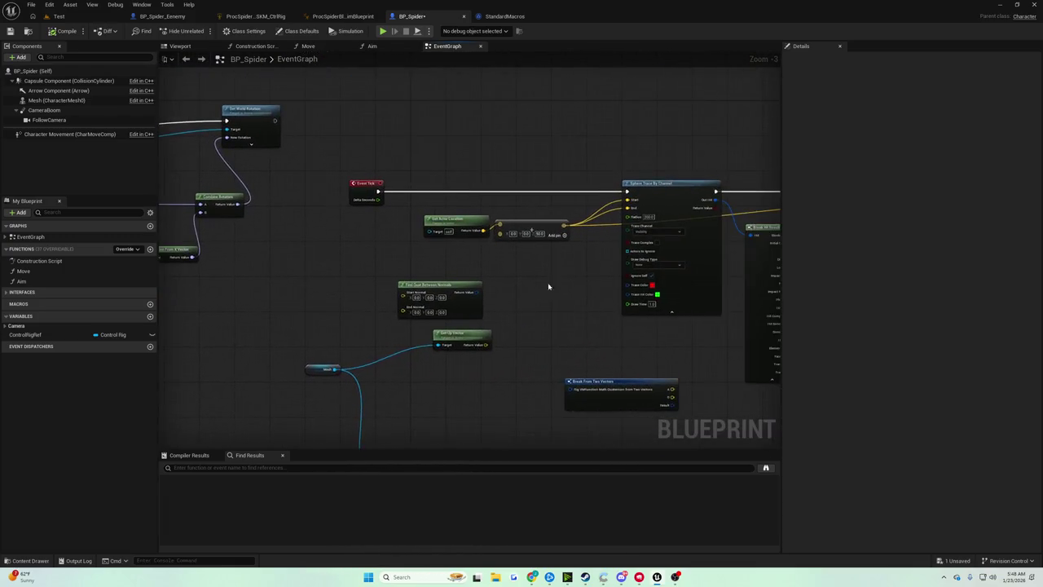
pyautogui.scroll(3, 423, 290)
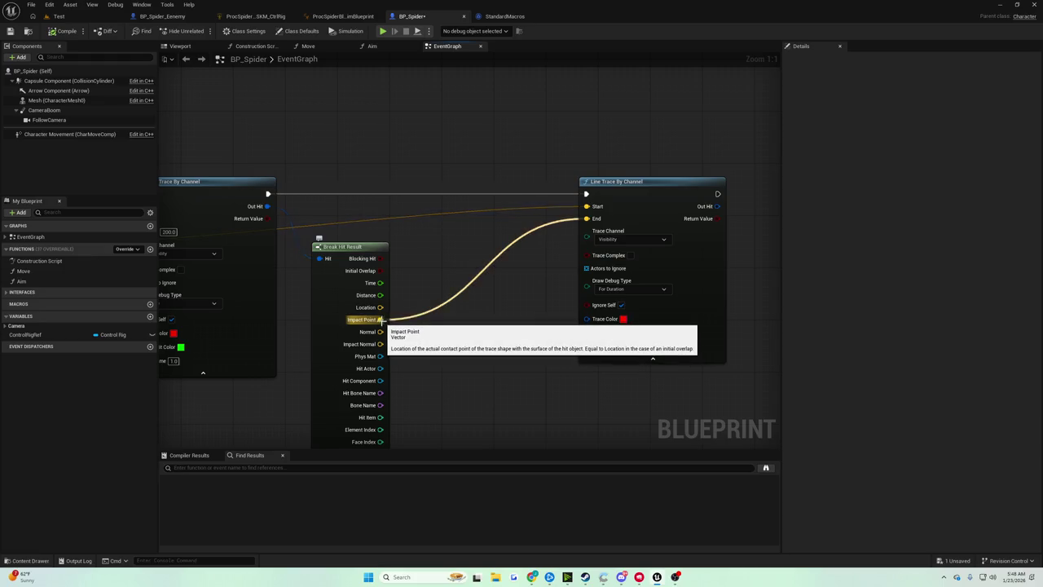
# Step: Promote the hit Normal to a variable and wire its SET node between the two traces
pyautogui.moveTo(380, 332); pyautogui.dragTo(432, 270)
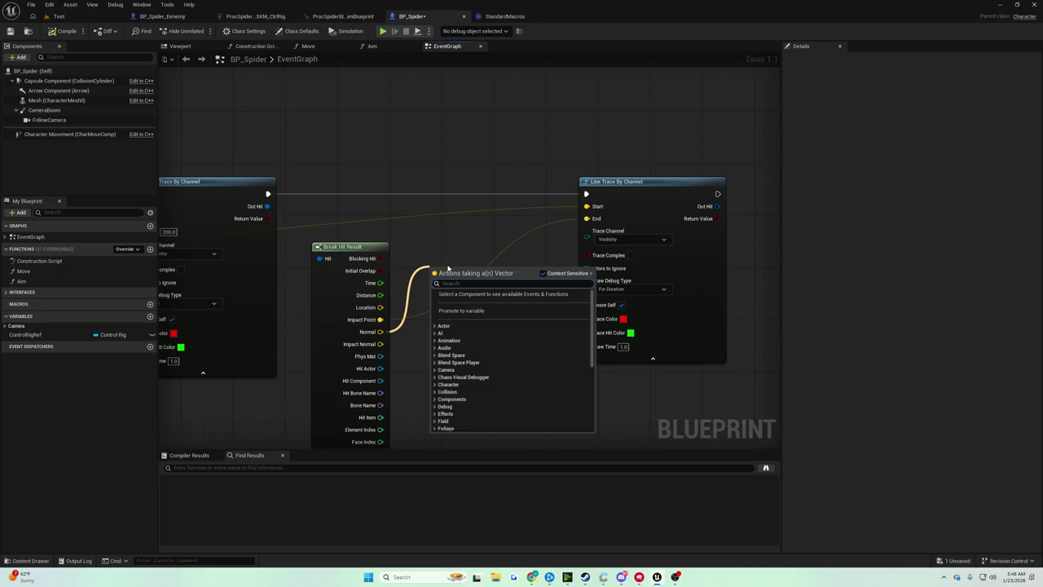
pyautogui.write('promote')
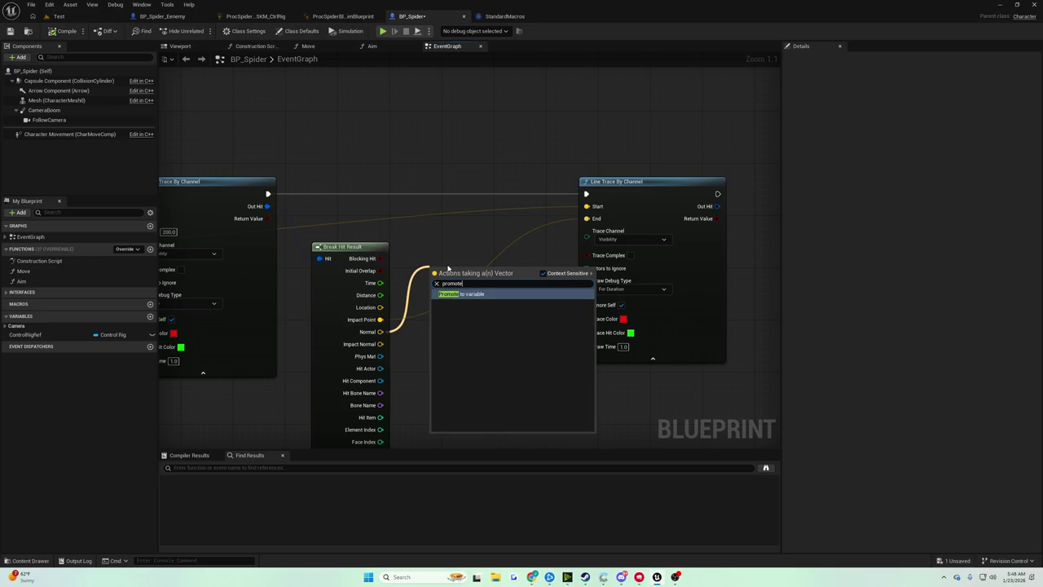
pyautogui.press('Return')
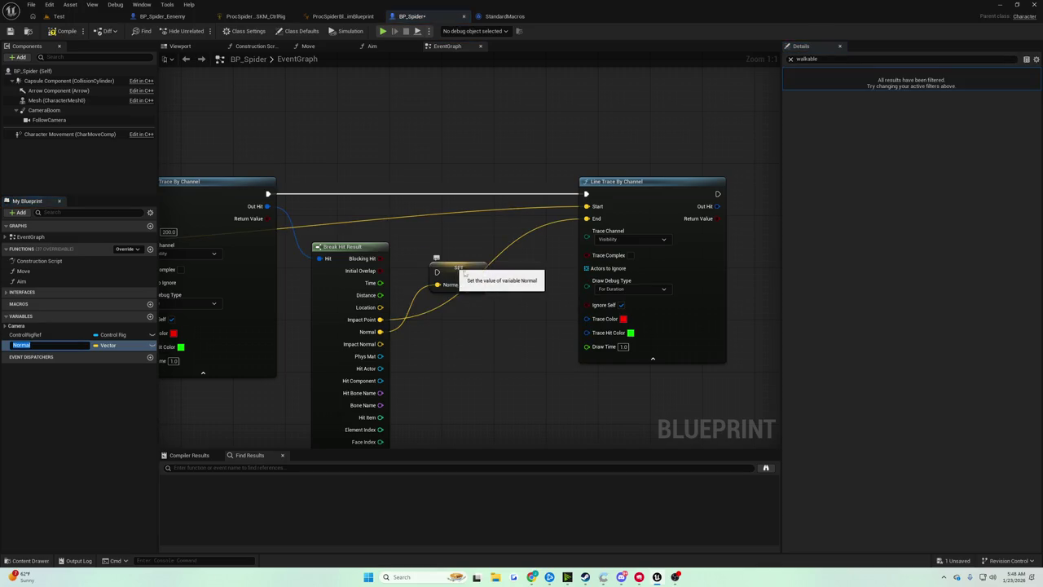
pyautogui.moveTo(458, 275); pyautogui.dragTo(465, 203)
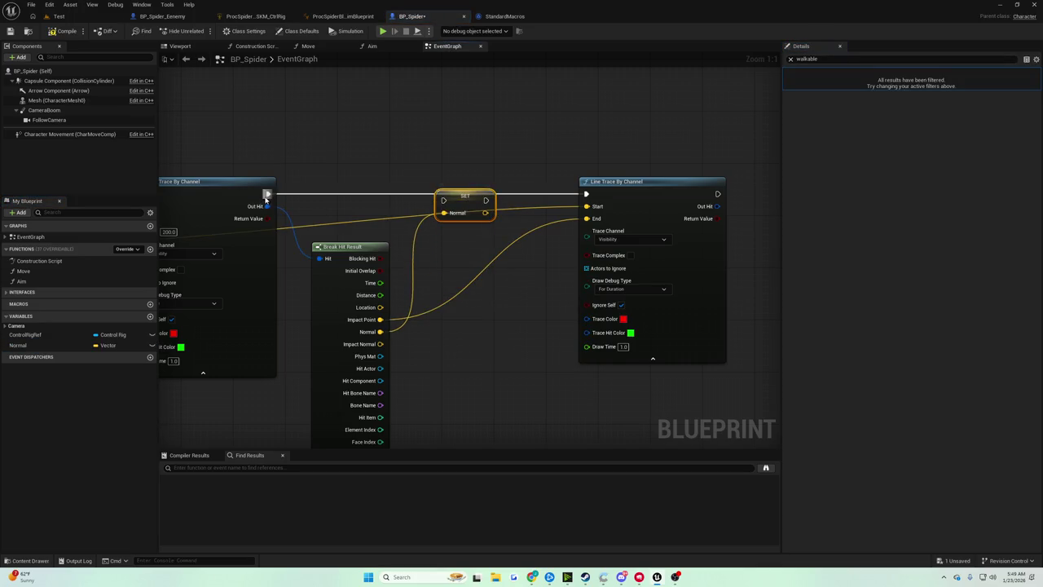
pyautogui.moveTo(268, 194)
pyautogui.mouseDown()
pyautogui.moveTo(442, 204)
pyautogui.moveTo(586, 194)
pyautogui.mouseUp()
pyautogui.moveTo(465, 199); pyautogui.dragTo(465, 193)
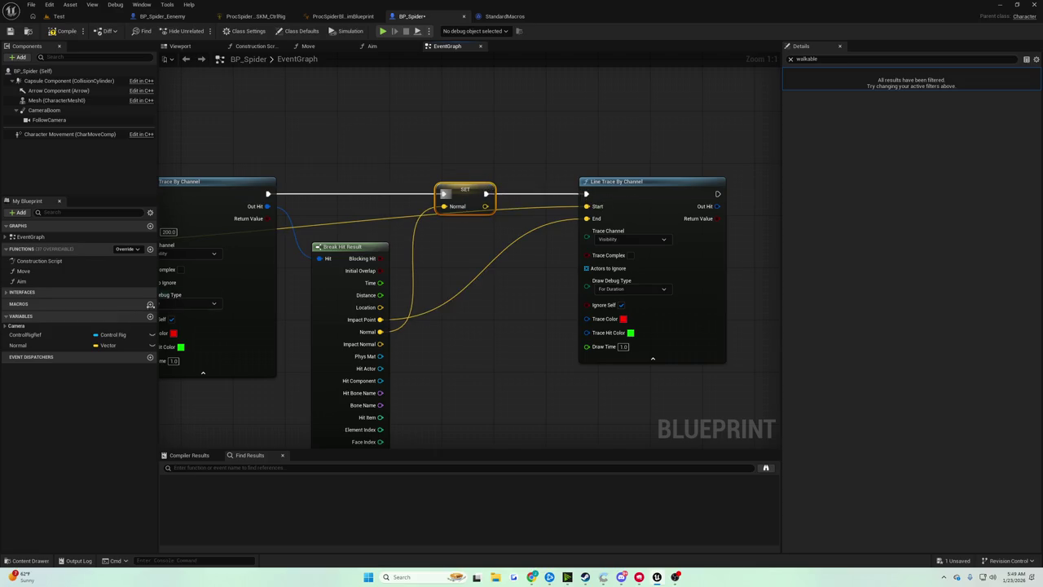
# Step: Rename the variable to HitNormal and select the second Line Trace By Channel node
pyautogui.rightClick(70, 345)
pyautogui.click(84, 363)
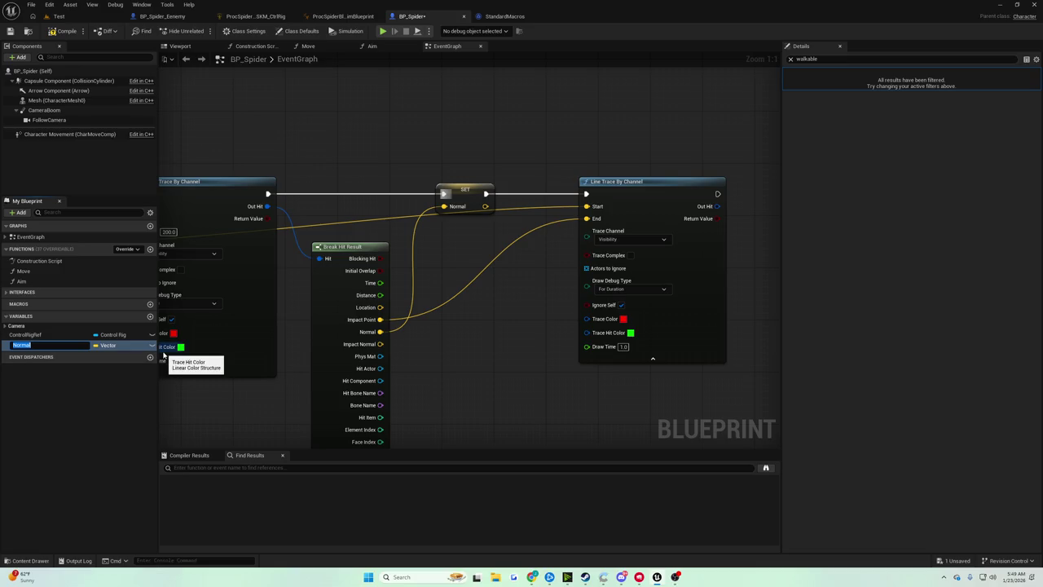
pyautogui.write('l')
pyautogui.press('Return')
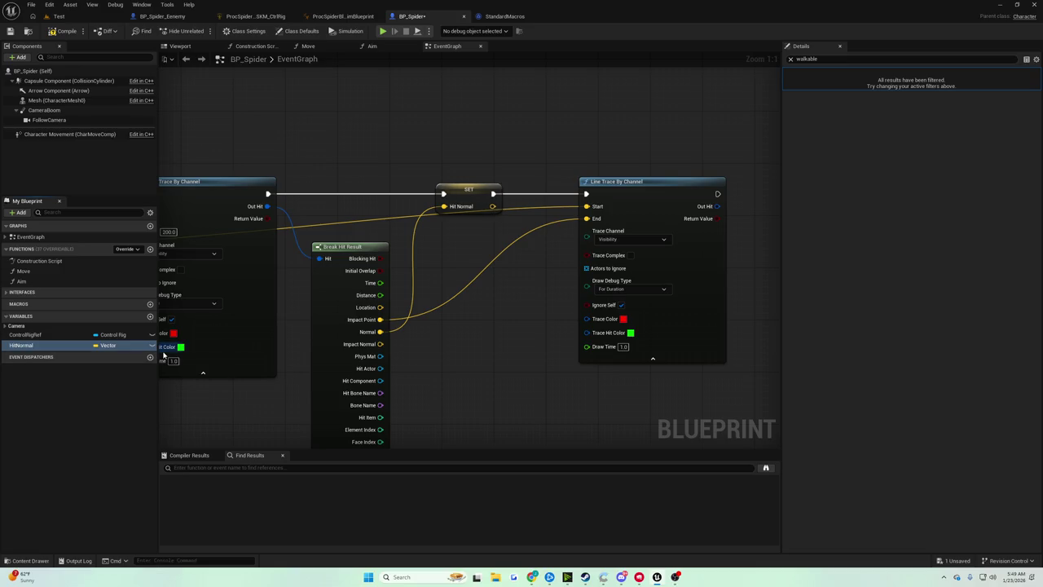
pyautogui.click(613, 181)
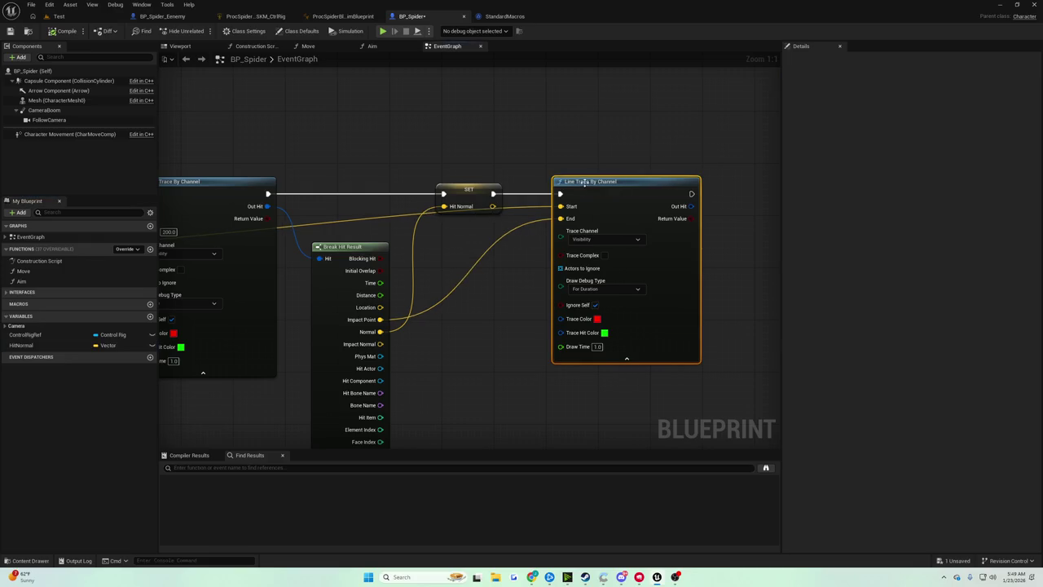
pyautogui.scroll(-5, 489, 244)
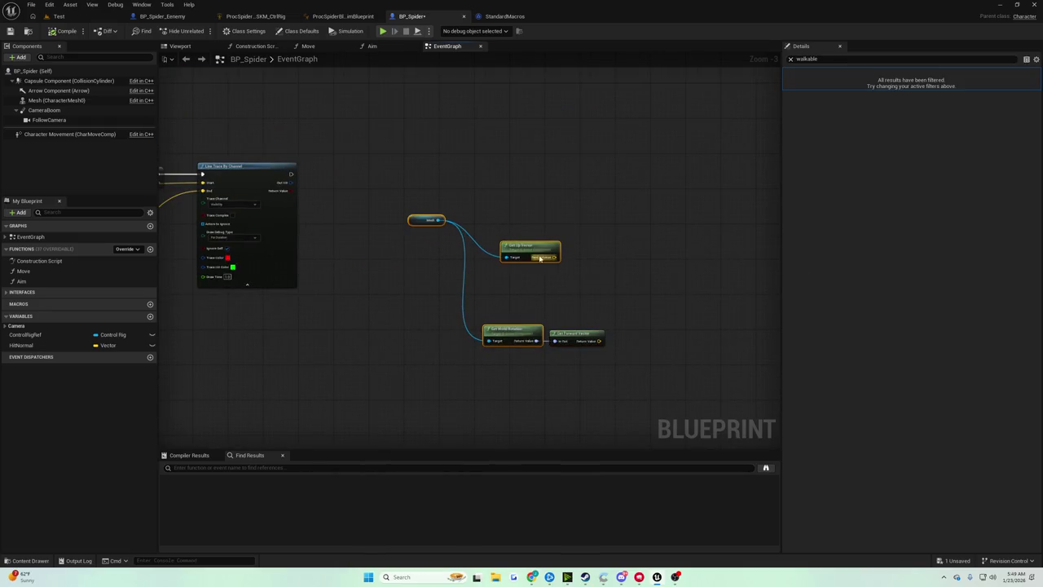
# Step: Place a Get HitNormal node beside the Get Up Vector and Get World Rotation nodes
pyautogui.moveTo(21, 344); pyautogui.dragTo(504, 279)
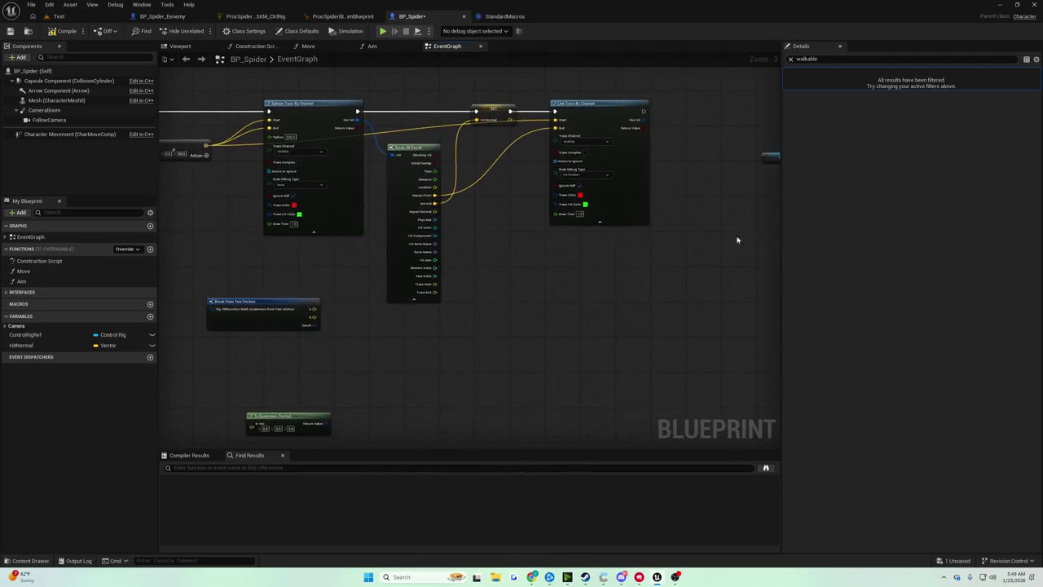
pyautogui.scroll(4, 349, 281)
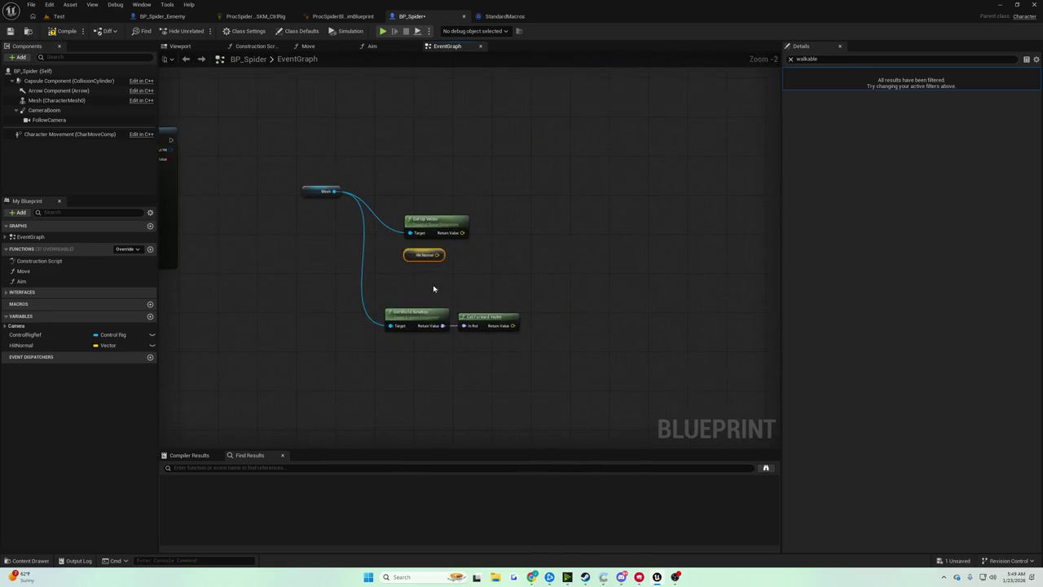
pyautogui.scroll(2, 433, 284)
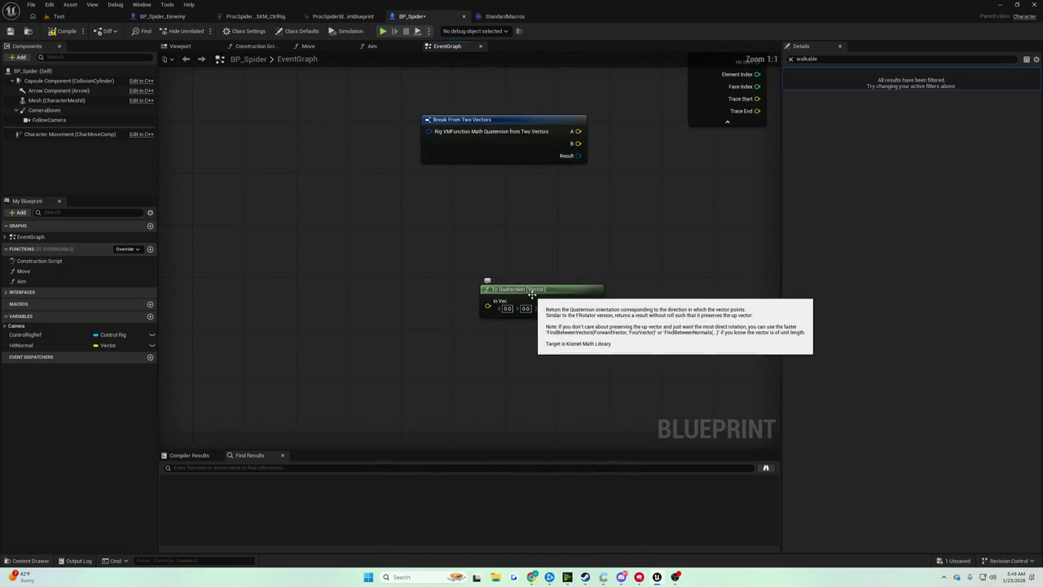
pyautogui.scroll(-2, 602, 255)
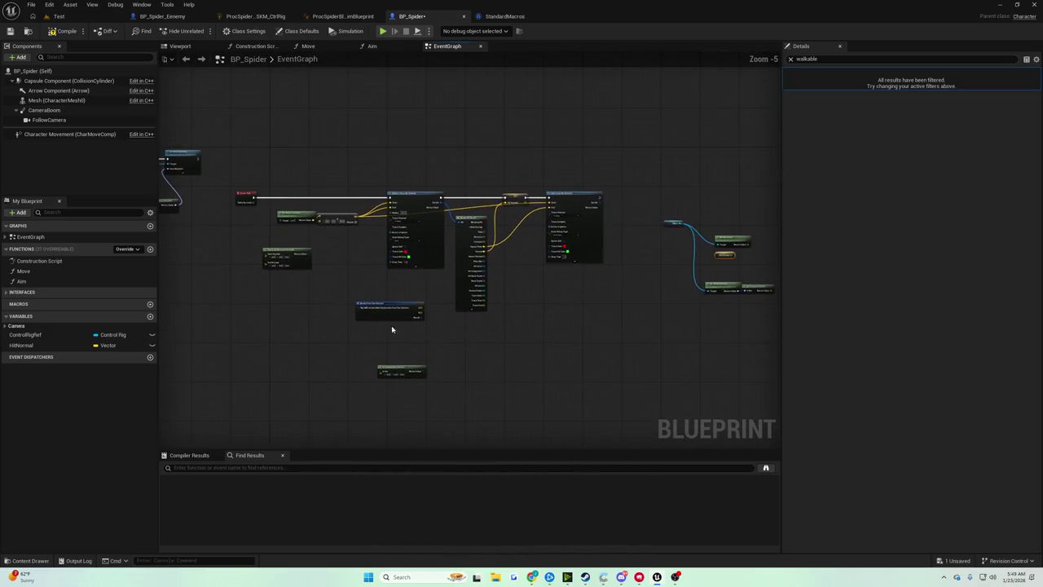
# Step: Drag Find Quat Between Normals left, just right of the Get Up Vector and Hit Normal nodes
pyautogui.scroll(3, 602, 255)
pyautogui.moveTo(285, 260); pyautogui.dragTo(661, 265)
pyautogui.moveTo(725, 266); pyautogui.dragTo(304, 232)
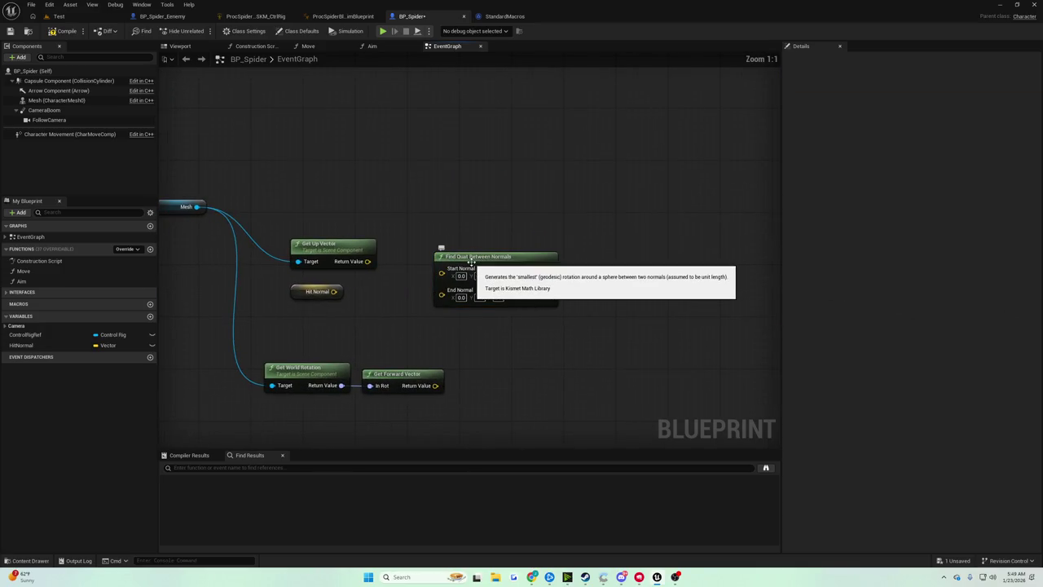
pyautogui.moveTo(477, 259)
pyautogui.mouseDown()
pyautogui.moveTo(450, 259)
pyautogui.moveTo(464, 248)
pyautogui.moveTo(502, 256)
pyautogui.mouseUp()
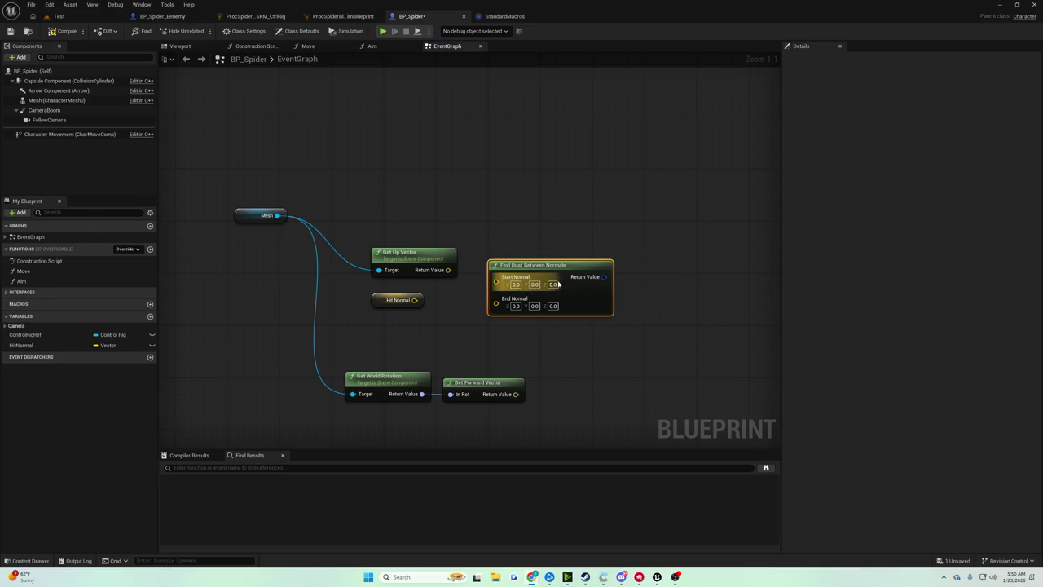
pyautogui.moveTo(547, 269)
pyautogui.mouseDown()
pyautogui.moveTo(549, 258)
pyautogui.moveTo(586, 267)
pyautogui.mouseUp()
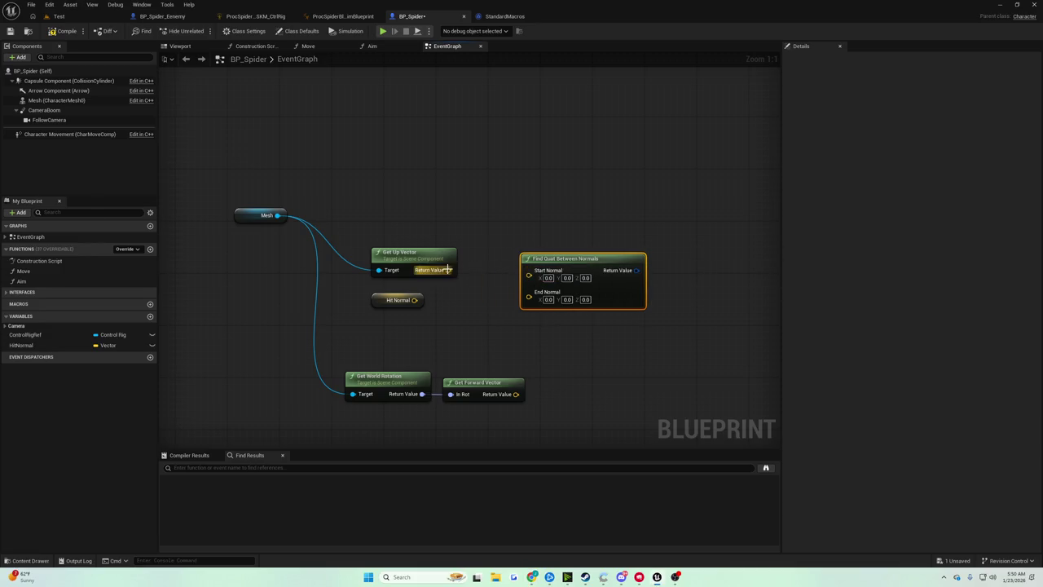
pyautogui.moveTo(448, 270)
pyautogui.mouseDown()
pyautogui.moveTo(497, 245)
pyautogui.moveTo(437, 194)
pyautogui.mouseUp()
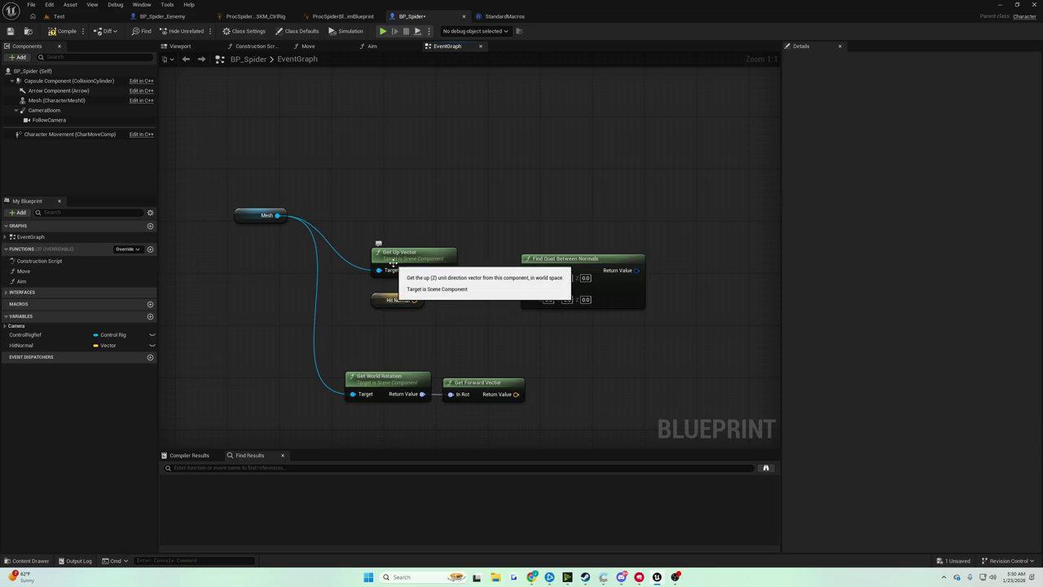
# Step: Wire Up Vector to Start Normal and Hit Normal to End Normal, then add a Multiply (Quat) on the result
pyautogui.moveTo(448, 269); pyautogui.dragTo(529, 270)
pyautogui.moveTo(414, 300)
pyautogui.mouseDown()
pyautogui.moveTo(533, 298)
pyautogui.moveTo(530, 290)
pyautogui.mouseUp()
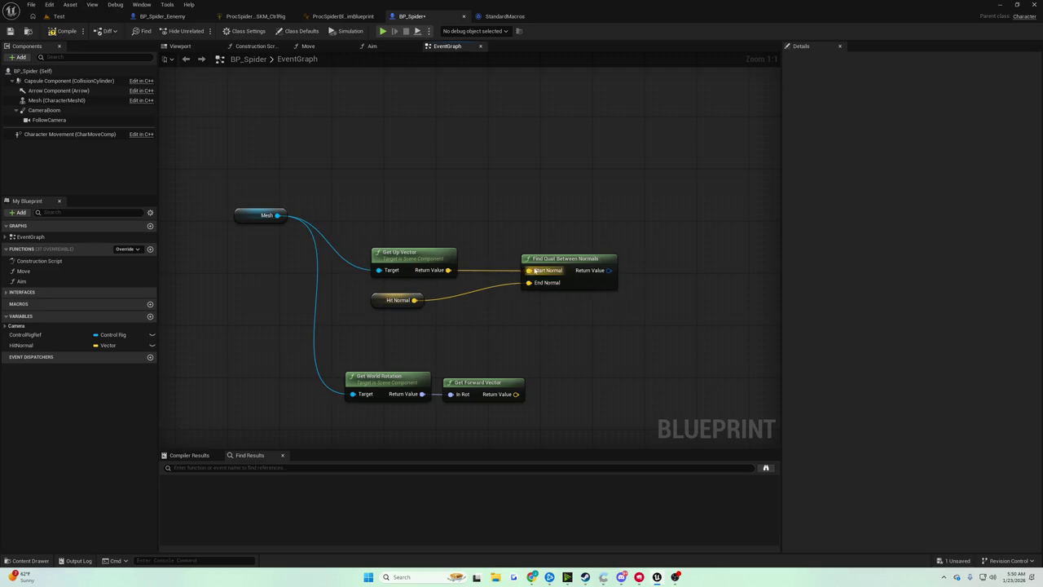
pyautogui.moveTo(610, 276)
pyautogui.mouseDown()
pyautogui.moveTo(662, 283)
pyautogui.moveTo(576, 277)
pyautogui.mouseUp()
pyautogui.moveTo(576, 270); pyautogui.dragTo(614, 292)
pyautogui.write('*')
pyautogui.press('Return')
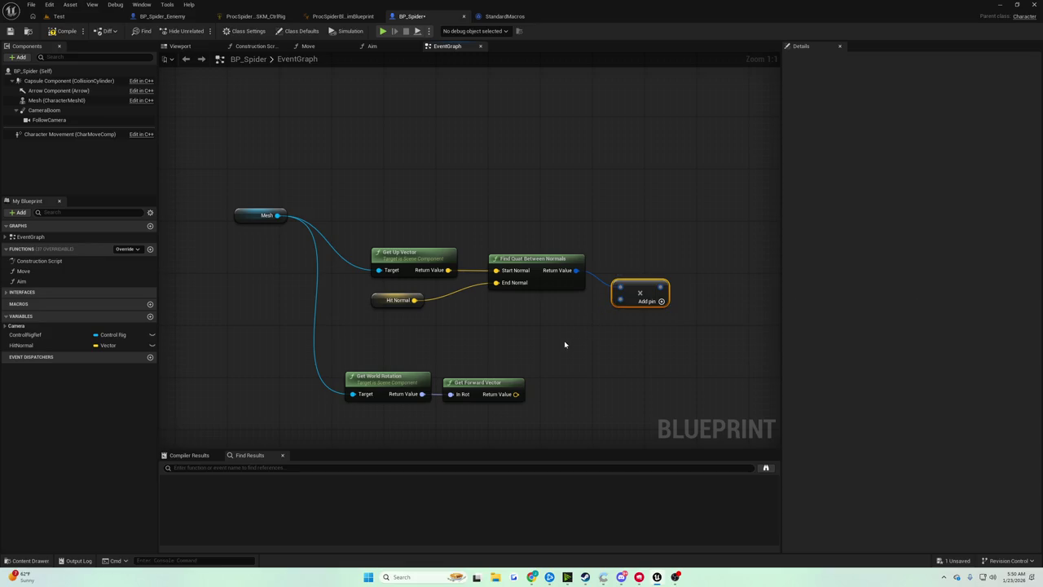
# Step: Convert Get World Rotation with ToQuaternion and feed it into the Multiply (Quat) node
pyautogui.moveTo(517, 394)
pyautogui.mouseDown()
pyautogui.moveTo(530, 399)
pyautogui.moveTo(543, 383)
pyautogui.mouseUp()
pyautogui.write('to')
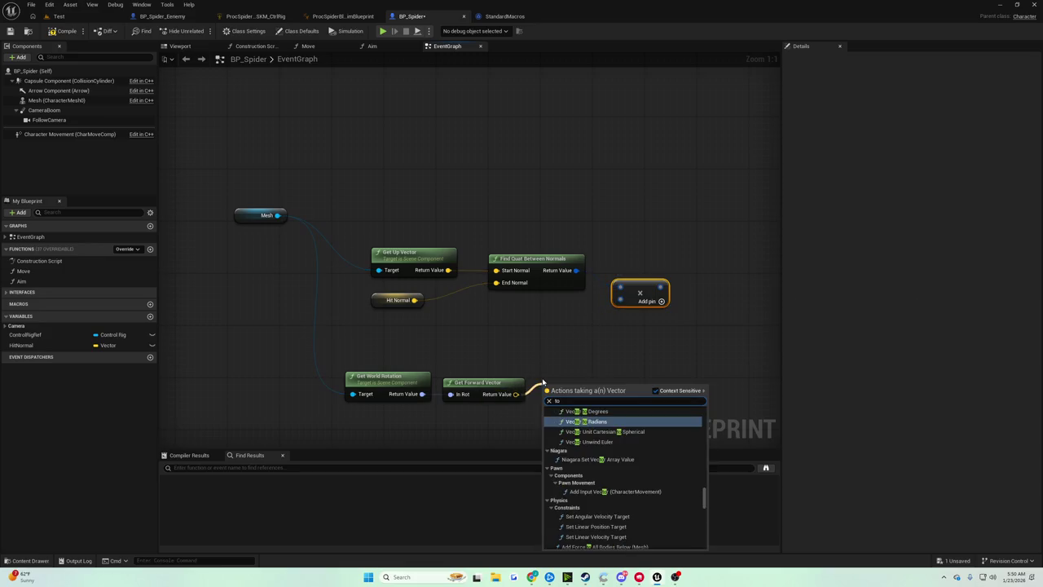
pyautogui.press('Escape')
pyautogui.moveTo(422, 394); pyautogui.dragTo(462, 425)
pyautogui.write('to quar')
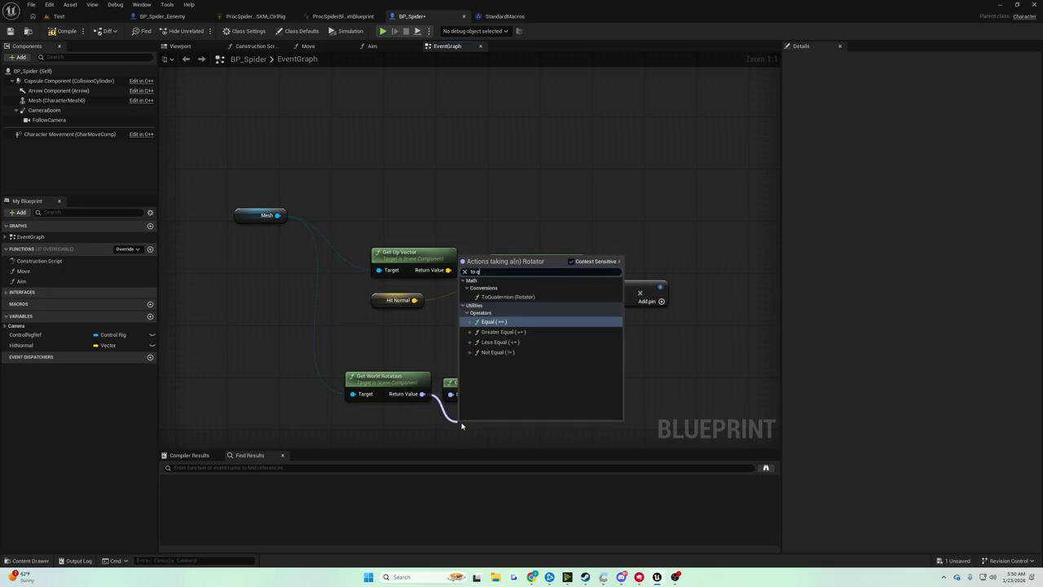
pyautogui.press('BackSpace')
pyautogui.press('BackSpace')
pyautogui.press('BackSpace')
pyautogui.write('r')
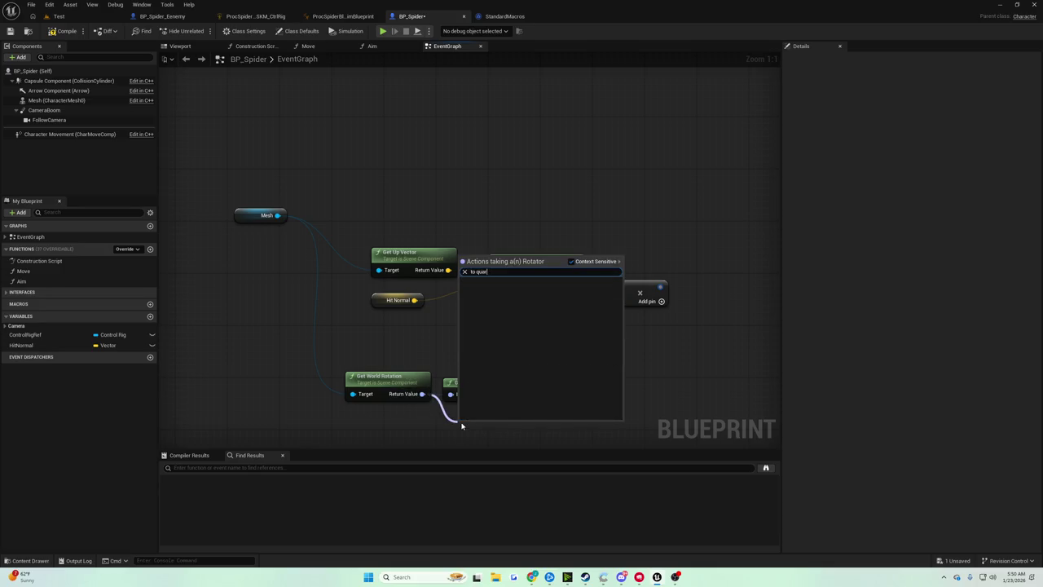
pyautogui.press('BackSpace')
pyautogui.press('Up')
pyautogui.press('Return')
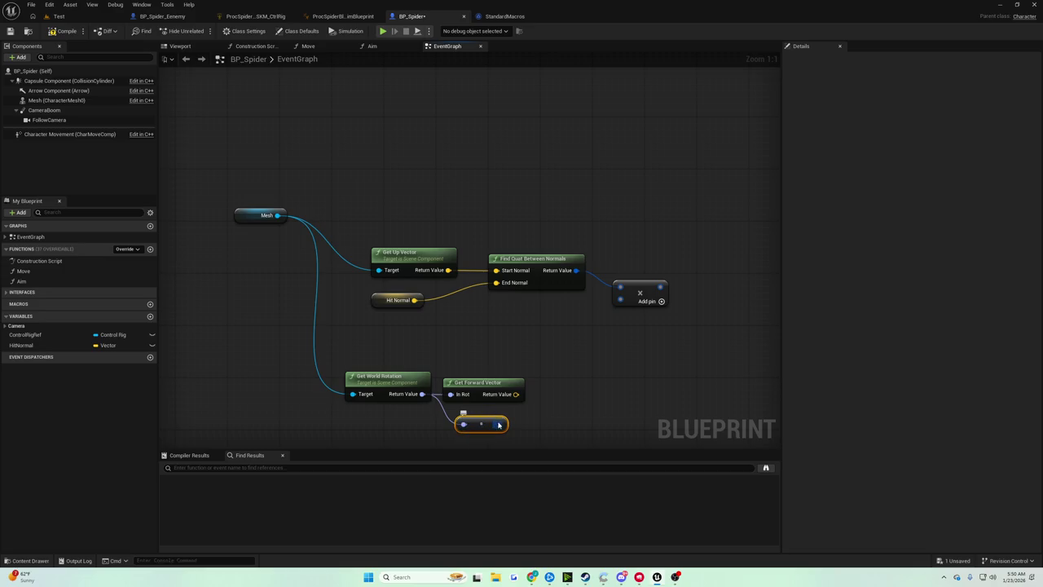
pyautogui.moveTo(499, 424)
pyautogui.mouseDown()
pyautogui.moveTo(622, 320)
pyautogui.moveTo(620, 299)
pyautogui.mouseUp()
pyautogui.scroll(-3, 443, 237)
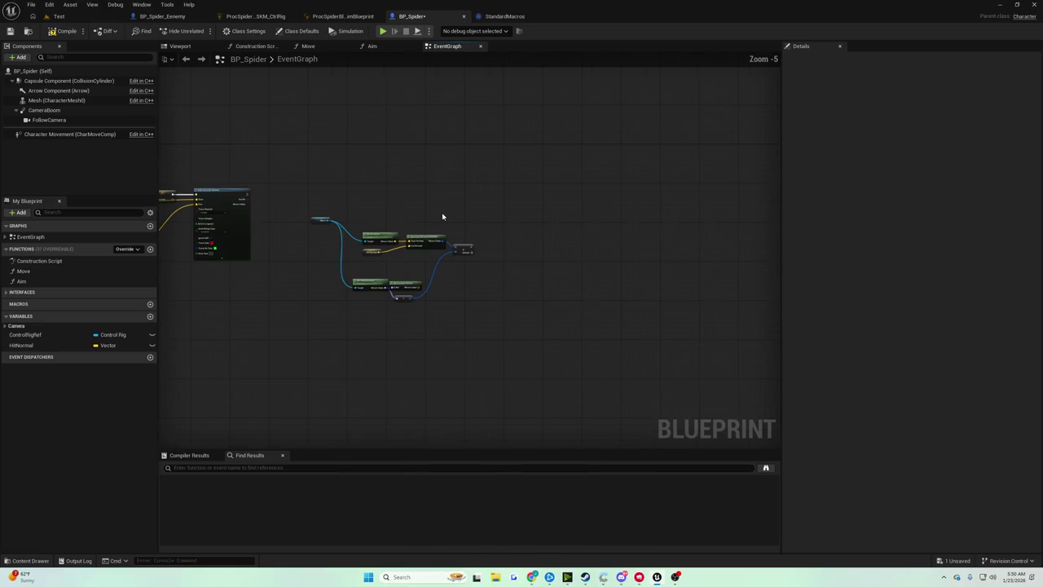
pyautogui.scroll(2, 216, 195)
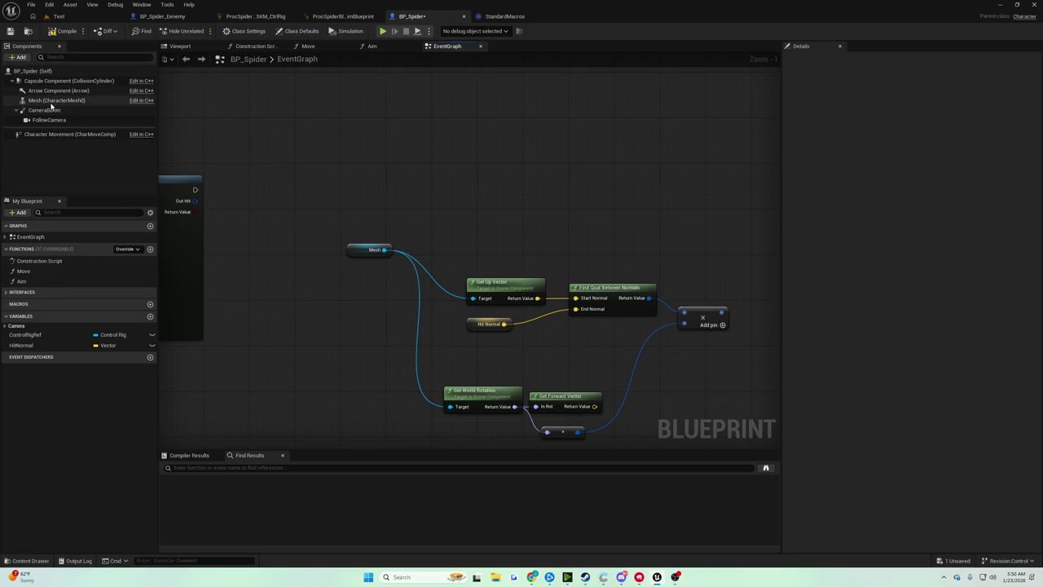
# Step: Add a Mesh reference node to the graph, discarding a mistaken Set from Euler node
pyautogui.moveTo(57, 100)
pyautogui.mouseDown()
pyautogui.moveTo(617, 245)
pyautogui.moveTo(713, 214)
pyautogui.mouseUp()
pyautogui.write('set rotation')
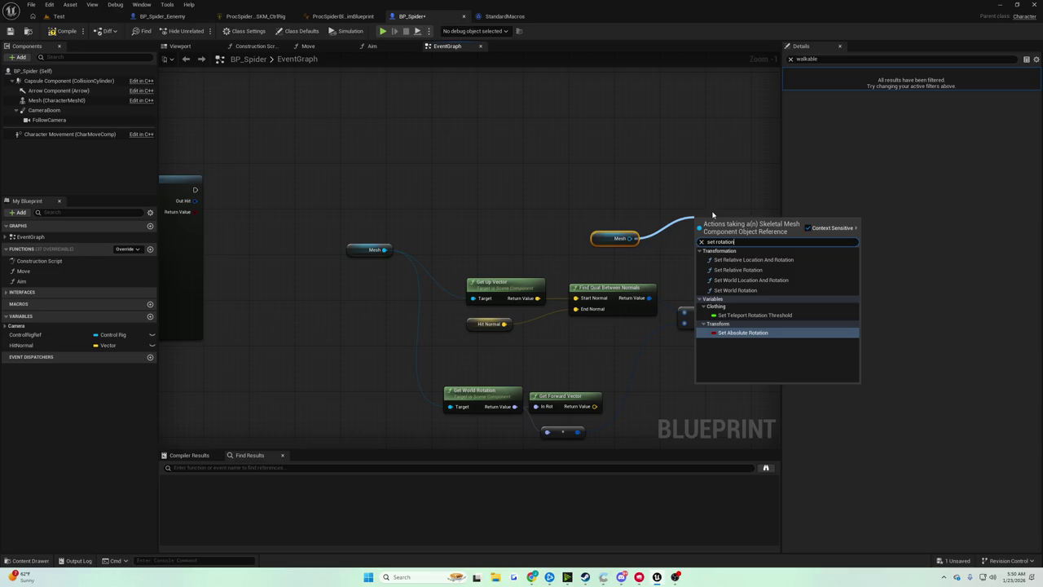
pyautogui.click(738, 277)
pyautogui.moveTo(723, 312); pyautogui.dragTo(754, 265)
pyautogui.write('set ro')
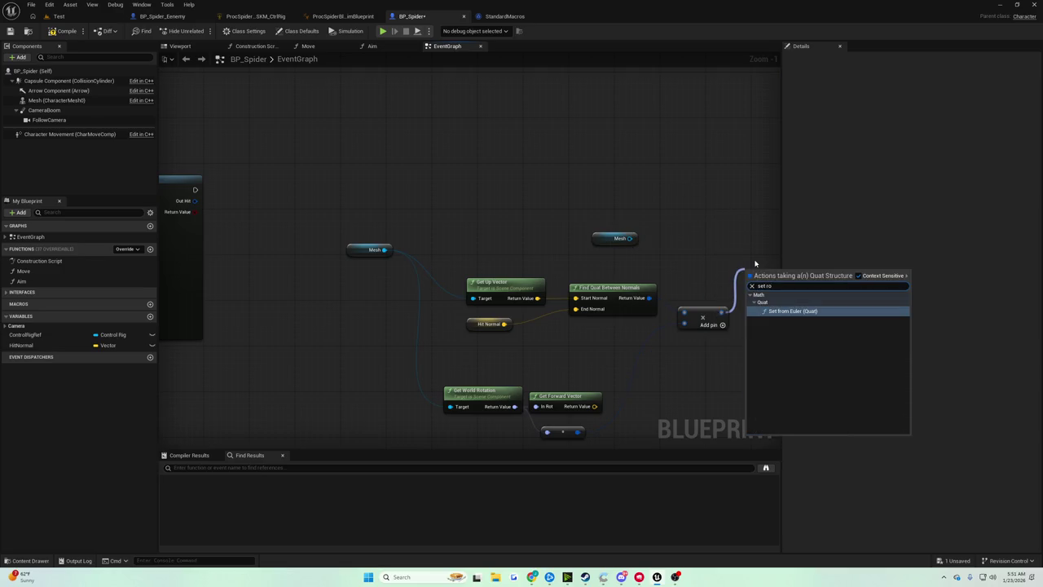
pyautogui.press('Return')
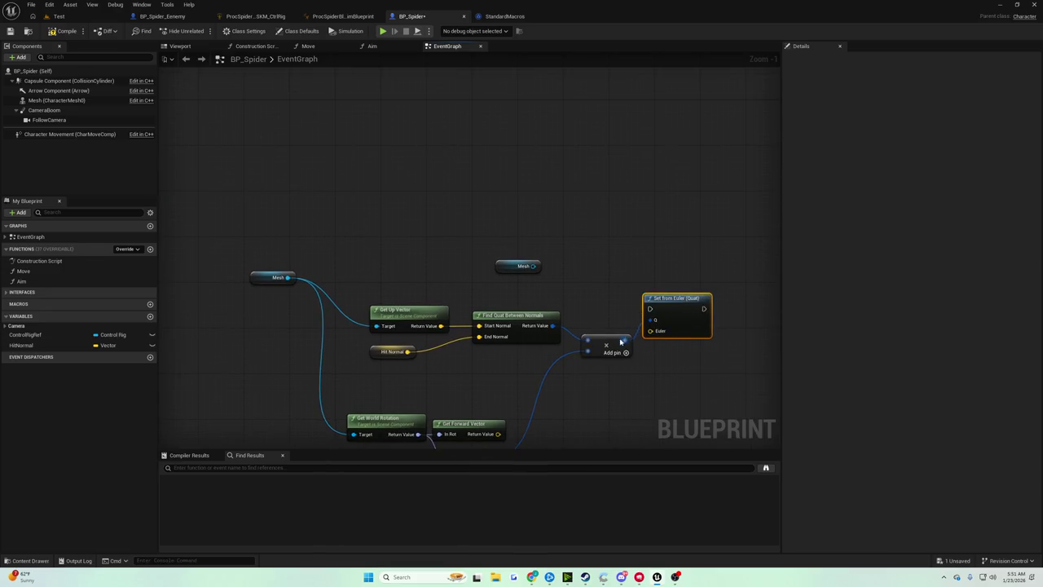
pyautogui.press('Delete')
# Step: Convert the multiplied quaternion to a rotator with a ToRotator (Quat) node
pyautogui.moveTo(623, 341)
pyautogui.mouseDown()
pyautogui.moveTo(652, 342)
pyautogui.moveTo(664, 329)
pyautogui.mouseUp()
pyautogui.write('to rot')
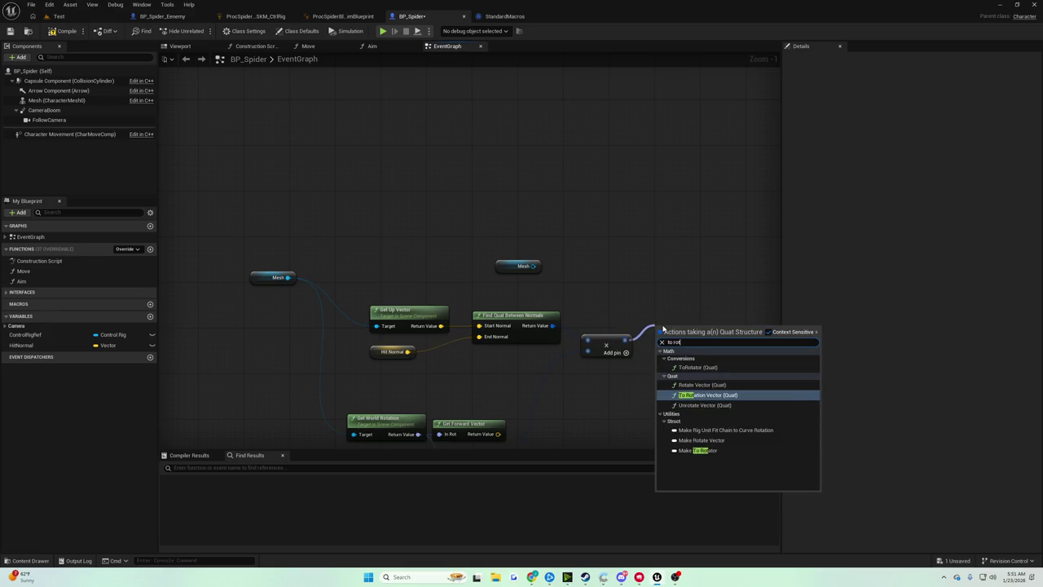
pyautogui.press('Up')
pyautogui.press('Up')
pyautogui.press('Return')
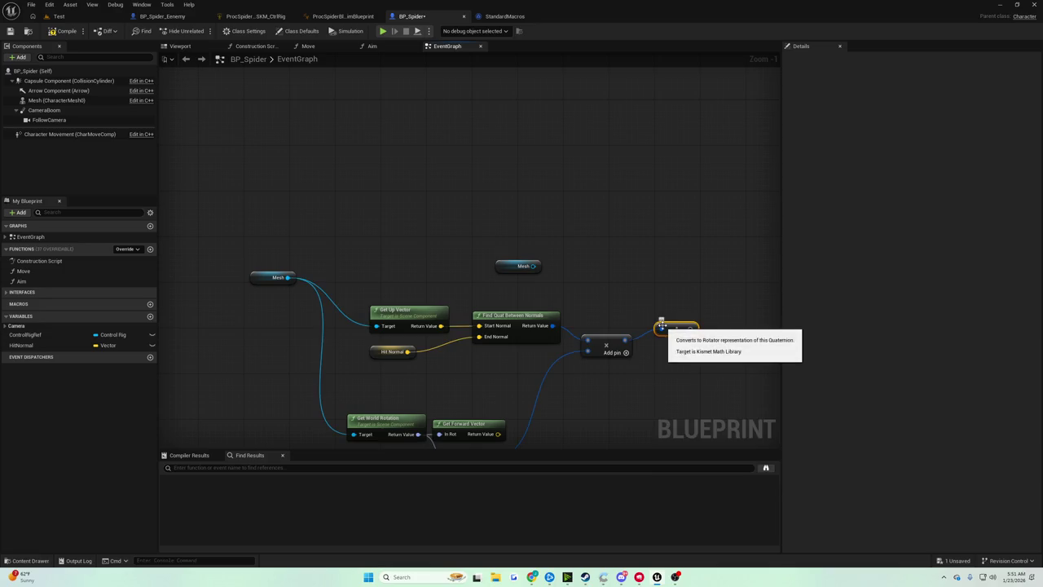
# Step: Add Set World Rotation targeting Mesh and place the rotator node beside it
pyautogui.write('set world rotatio')
pyautogui.moveTo(533, 266)
pyautogui.mouseDown()
pyautogui.moveTo(613, 249)
pyautogui.moveTo(762, 251)
pyautogui.mouseUp()
pyautogui.press('Return')
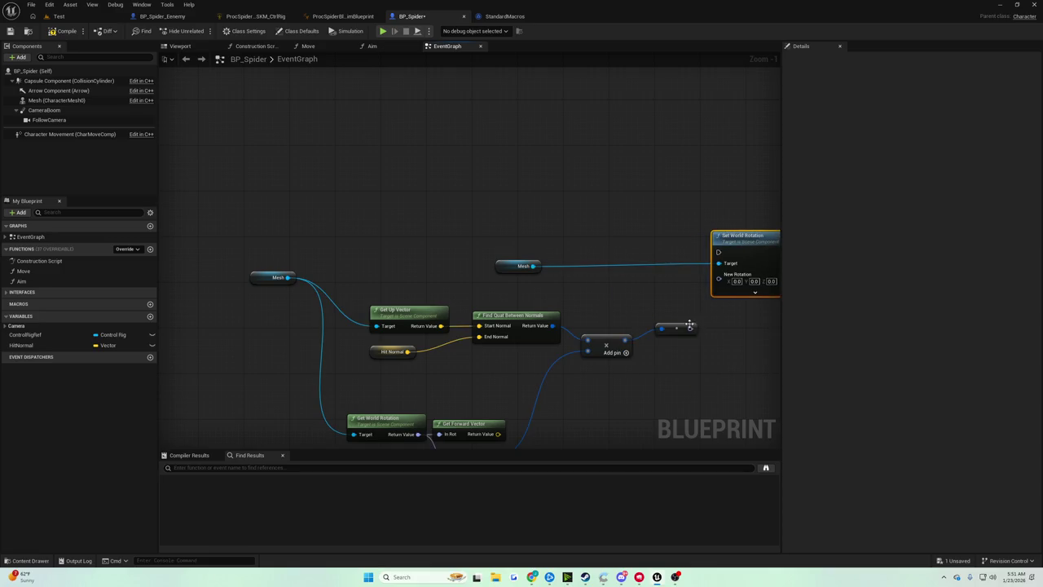
pyautogui.moveTo(695, 326); pyautogui.dragTo(714, 278)
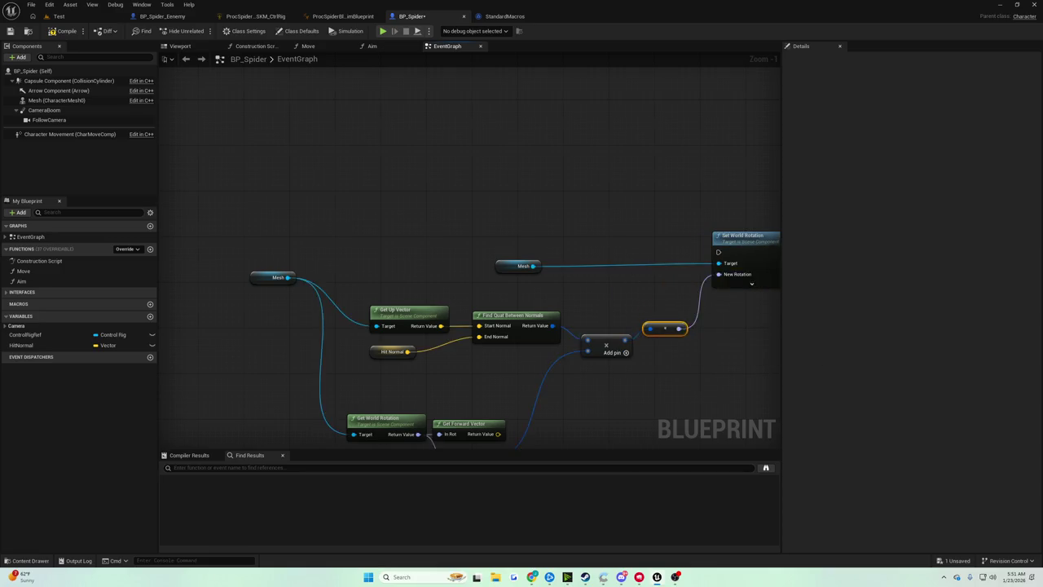
pyautogui.moveTo(167, 236)
pyautogui.mouseDown()
pyautogui.moveTo(717, 274)
pyautogui.moveTo(485, 289)
pyautogui.moveTo(488, 277)
pyautogui.mouseUp()
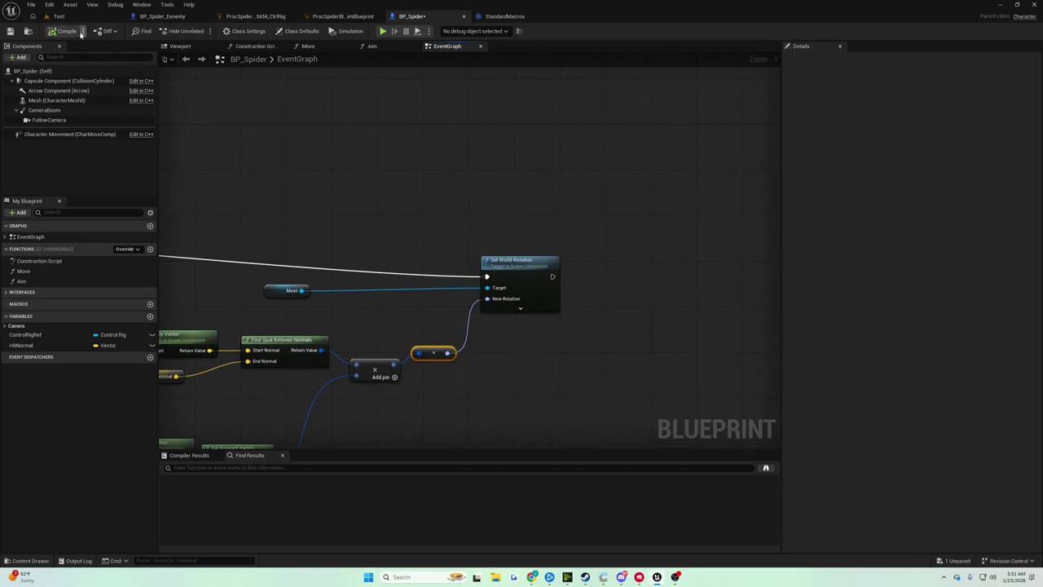
# Step: Compile BP_Spider and run a first play test in the Test level
pyautogui.click(58, 17)
pyautogui.click(201, 31)
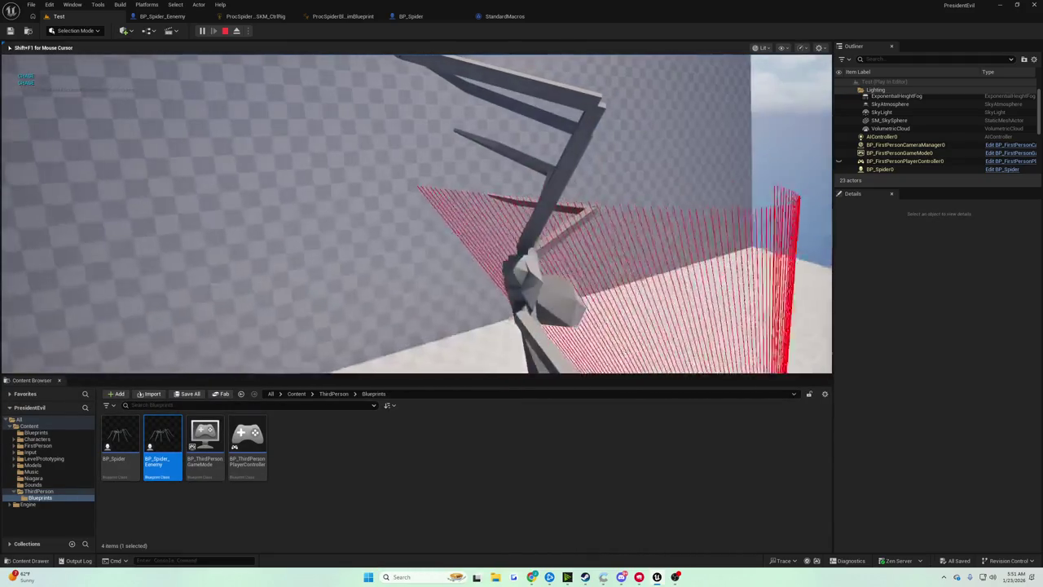
pyautogui.press('Escape')
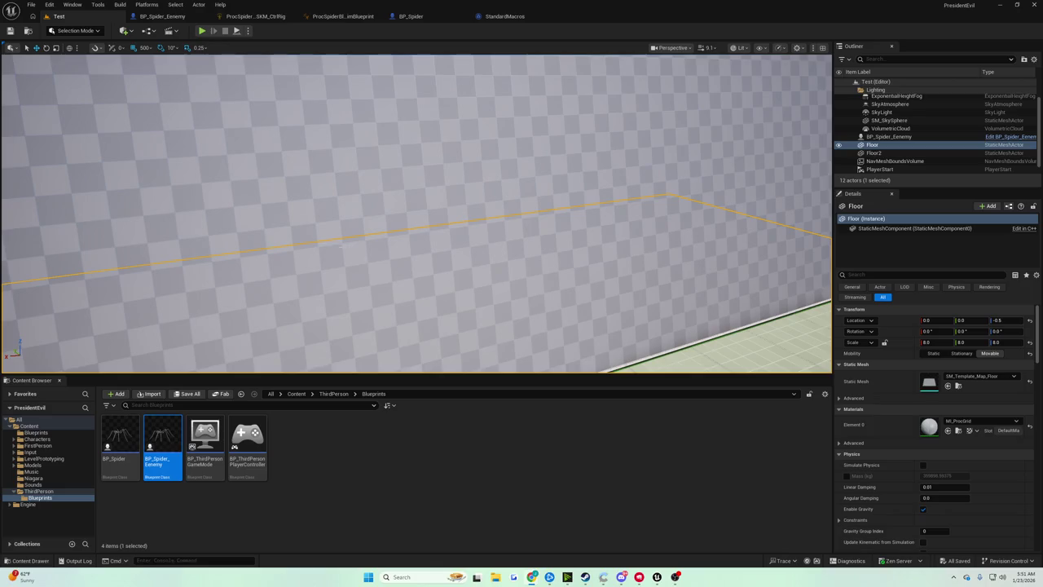
# Step: Run two more spider play tests, then return to the blueprint editor
pyautogui.press('p')
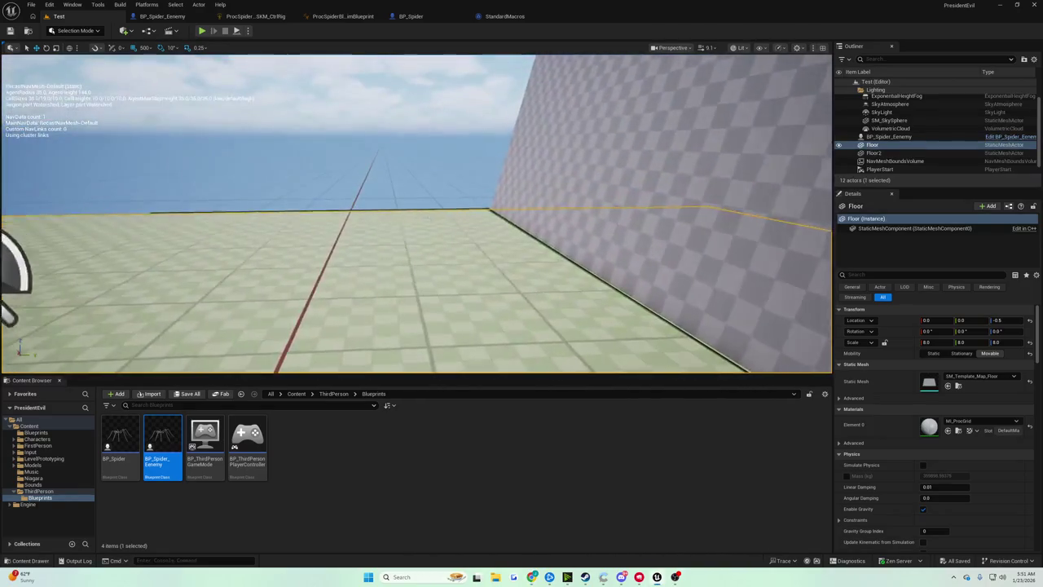
pyautogui.click(157, 144)
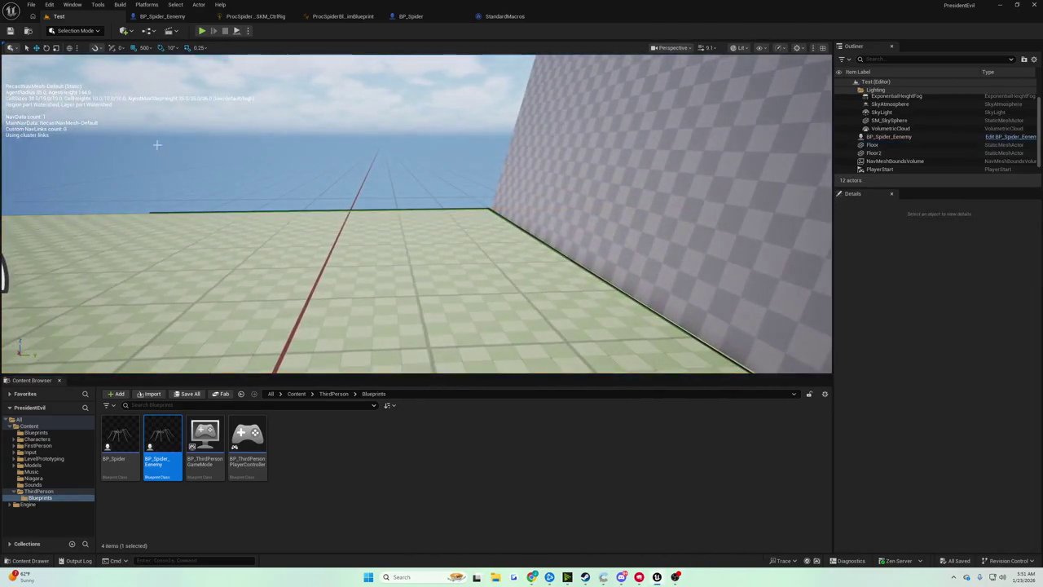
pyautogui.click(202, 30)
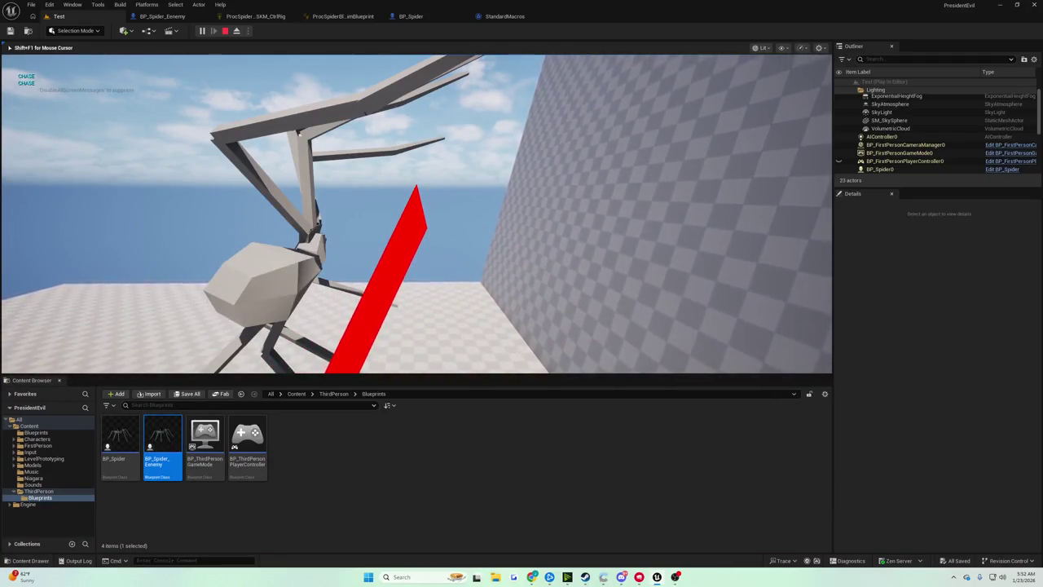
pyautogui.press('Escape')
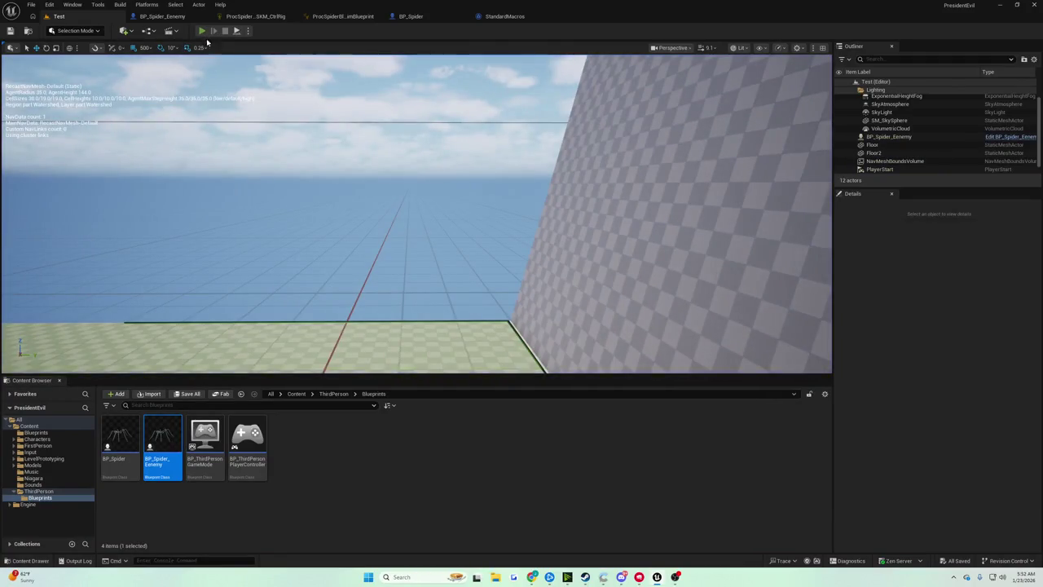
pyautogui.click(201, 31)
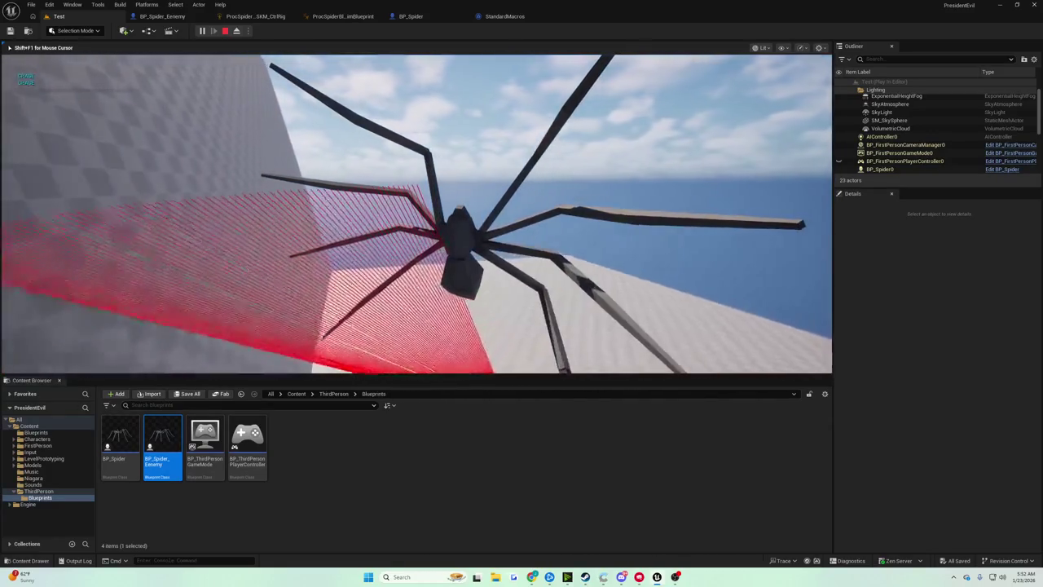
pyautogui.press('Escape')
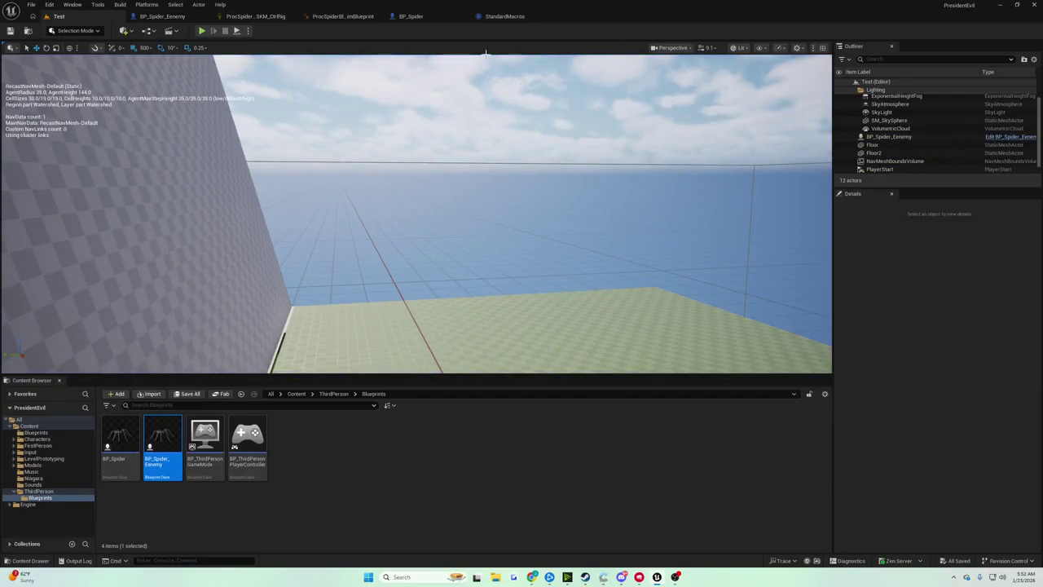
pyautogui.click(504, 16)
# Step: In the Test level, Alt-drag the Floor2 wall upward to create a raised copy
pyautogui.click(411, 16)
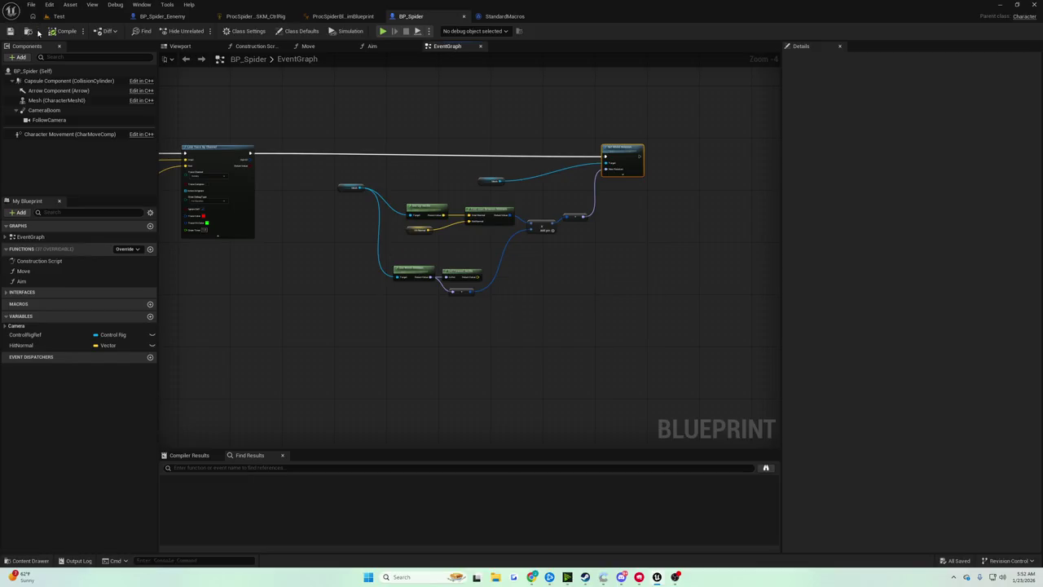
pyautogui.click(58, 17)
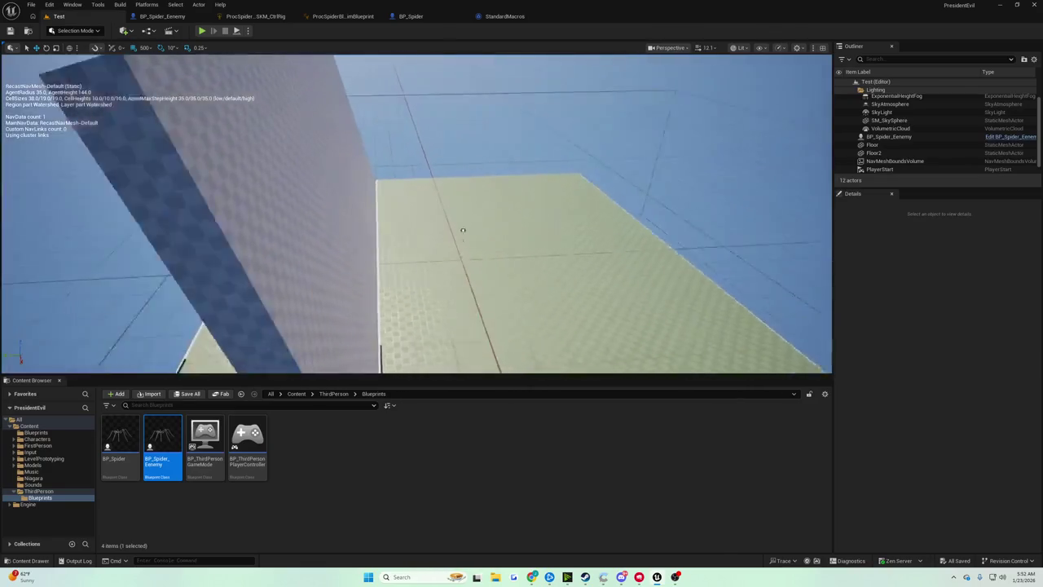
pyautogui.click(352, 248)
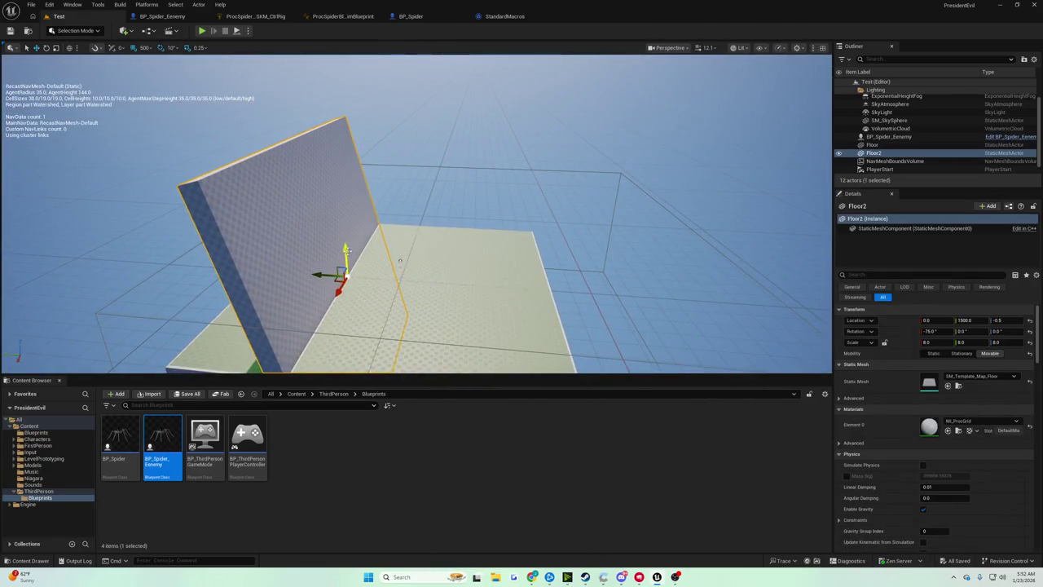
pyautogui.moveTo(345, 249)
pyautogui.mouseDown()
pyautogui.moveTo(359, 183)
pyautogui.moveTo(367, 189)
pyautogui.moveTo(356, 44)
pyautogui.mouseUp()
pyautogui.press('e')
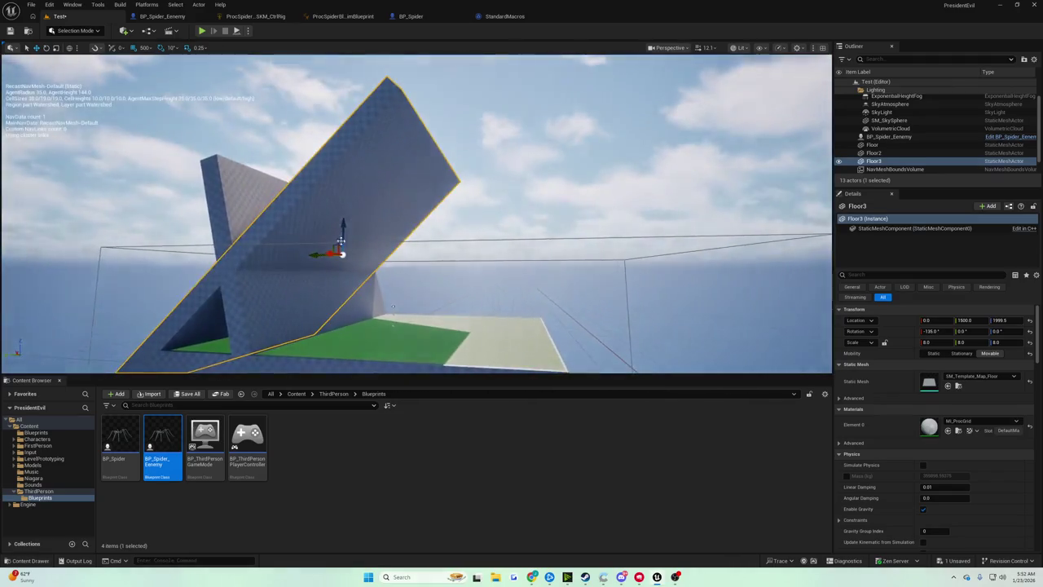
# Step: Duplicate the raised wall along Y as Floor4, tilt it 50 degrees, and start a play test
pyautogui.moveTo(322, 254); pyautogui.dragTo(428, 254)
pyautogui.press('e')
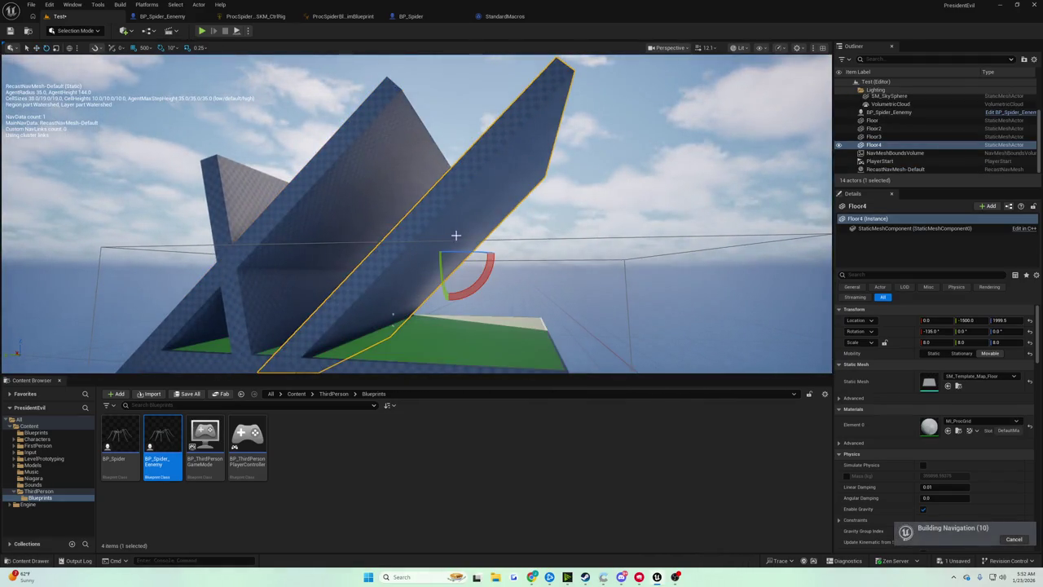
pyautogui.moveTo(489, 265)
pyautogui.mouseDown()
pyautogui.moveTo(486, 217)
pyautogui.moveTo(488, 268)
pyautogui.moveTo(445, 234)
pyautogui.moveTo(492, 228)
pyautogui.moveTo(485, 205)
pyautogui.mouseUp()
pyautogui.scroll(-5, 417, 212)
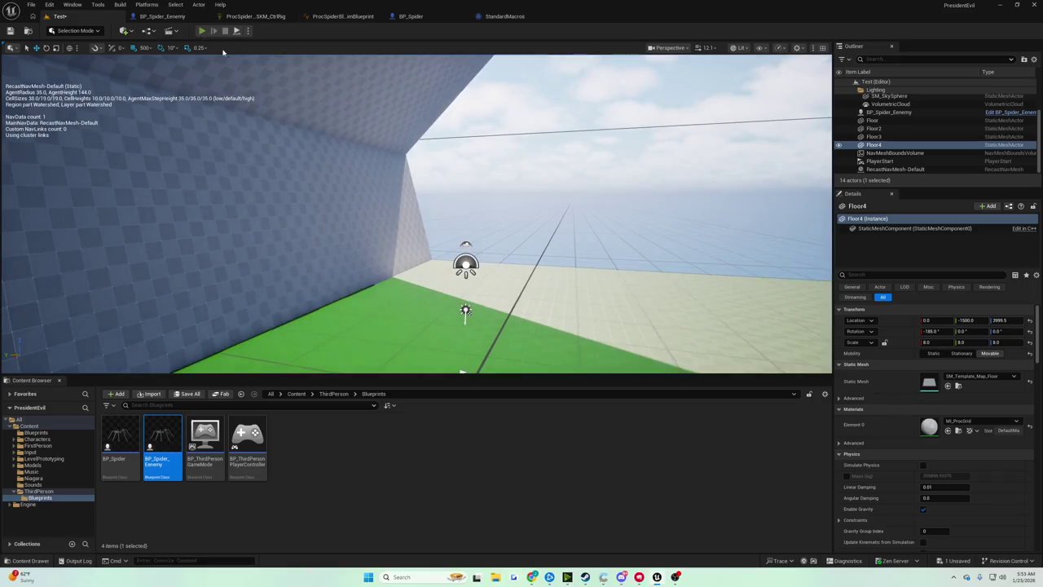
pyautogui.click(201, 30)
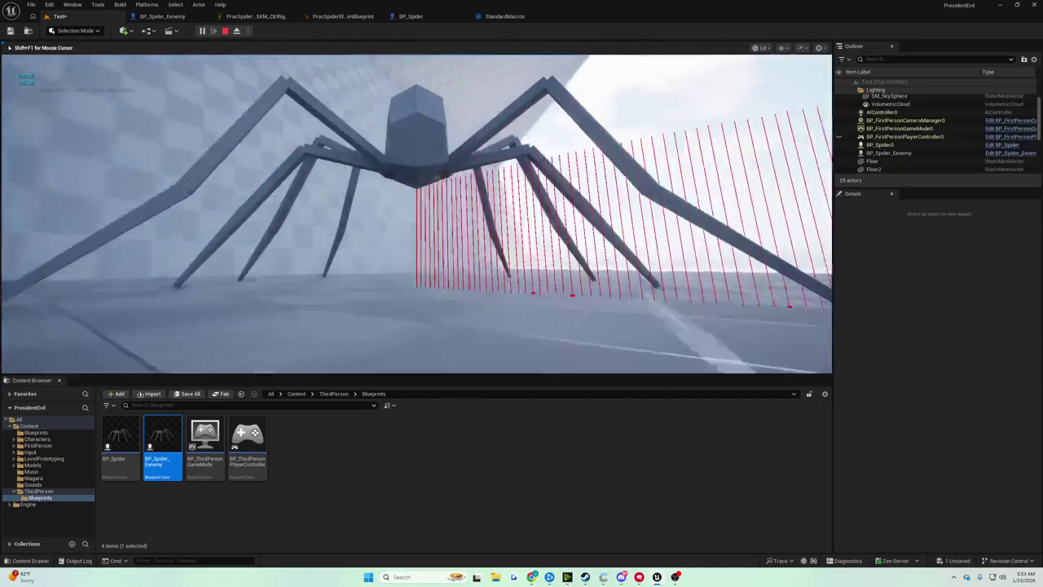
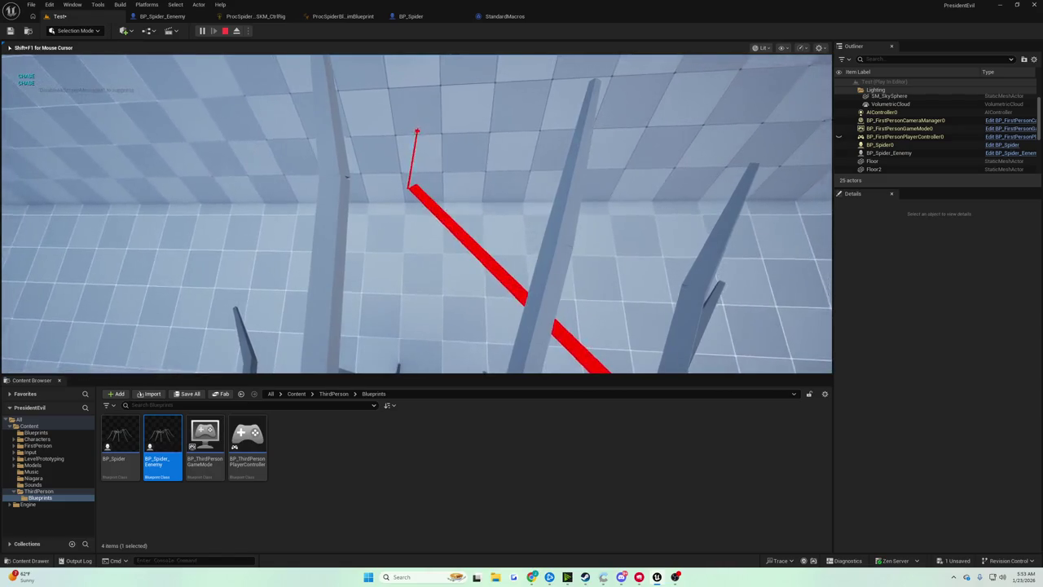
# Step: Eject from the running play-test and drag BP_Spider0 up the wall
pyautogui.hotkey('shift', 'F1')
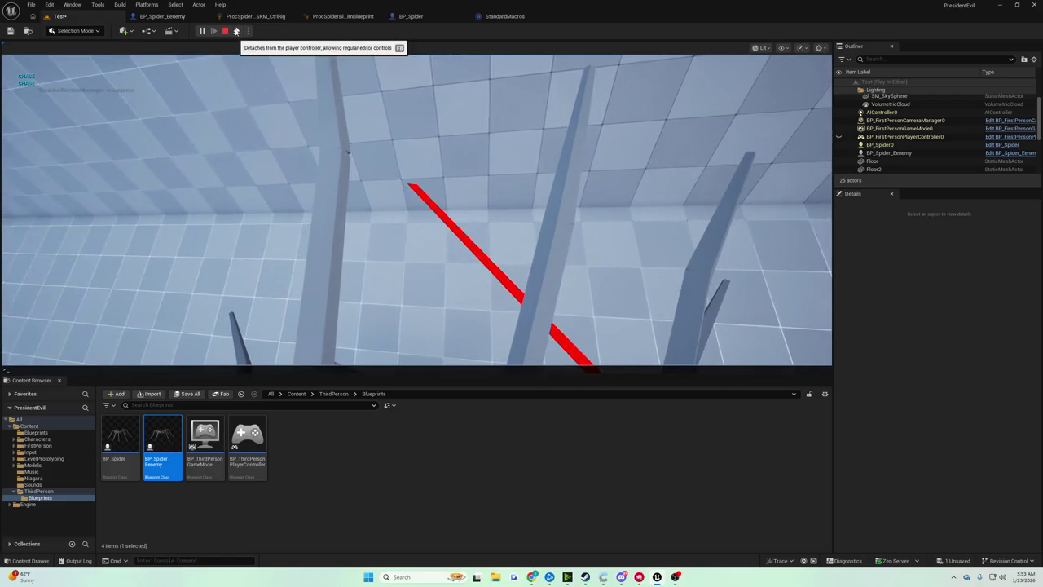
pyautogui.click(236, 33)
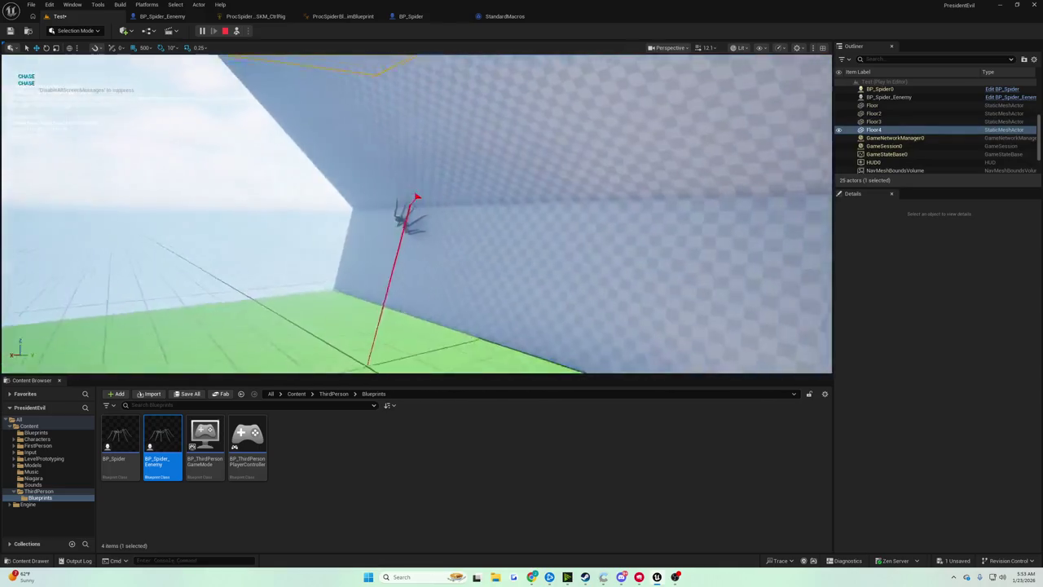
pyautogui.scroll(3, 337, 181)
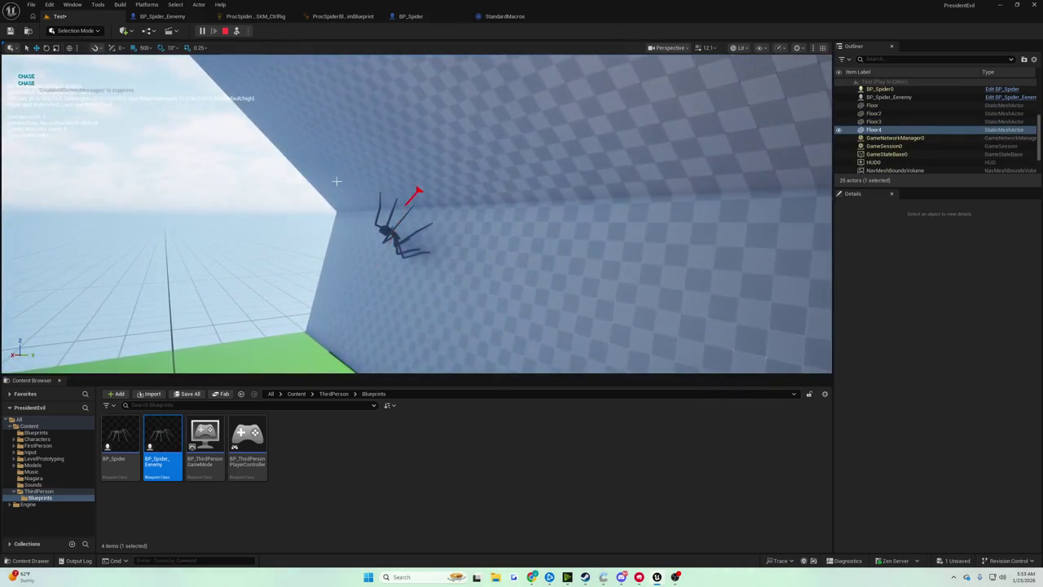
pyautogui.click(393, 232)
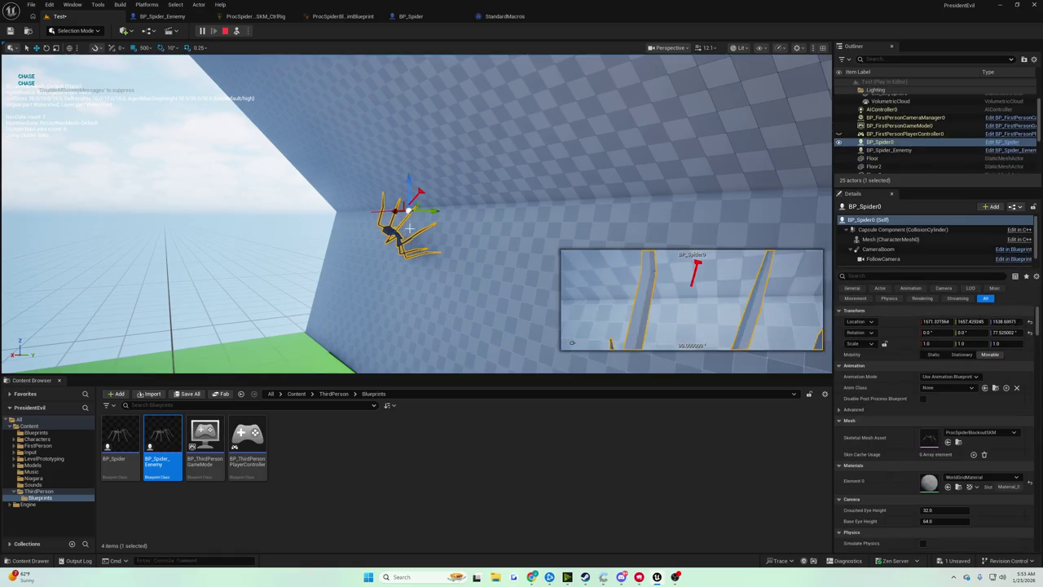
pyautogui.moveTo(412, 192)
pyautogui.mouseDown()
pyautogui.moveTo(368, 93)
pyautogui.moveTo(372, 123)
pyautogui.mouseUp()
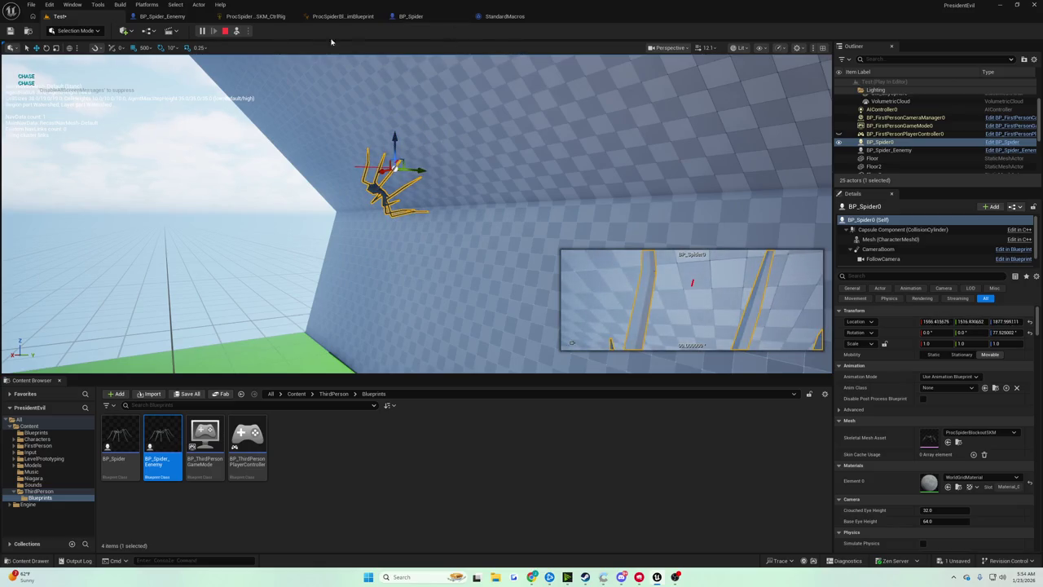
# Step: Set grid snap to 1, then raise the spider along Z and slide it along Y
pyautogui.click(145, 48)
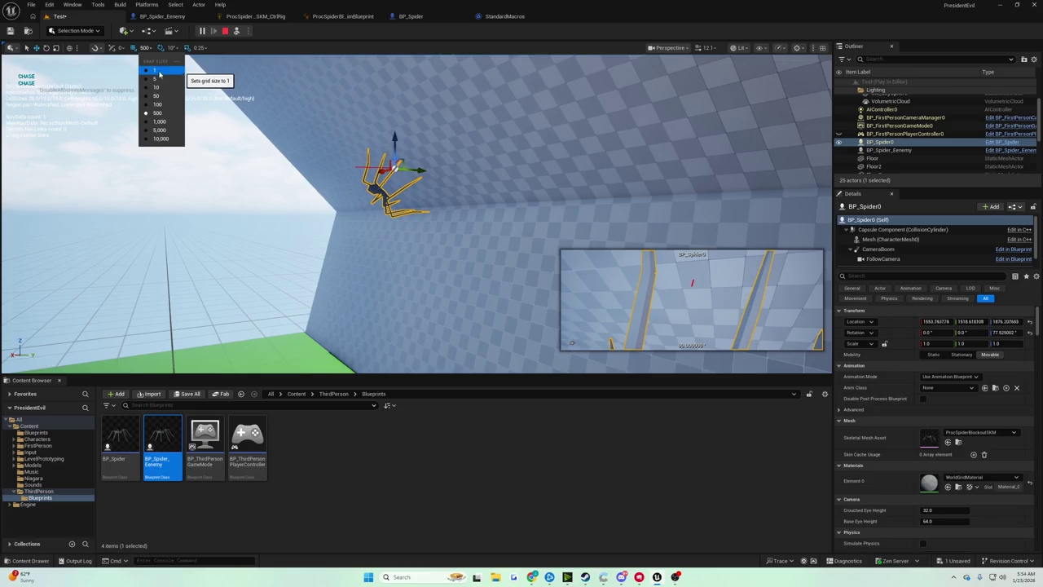
pyautogui.click(159, 71)
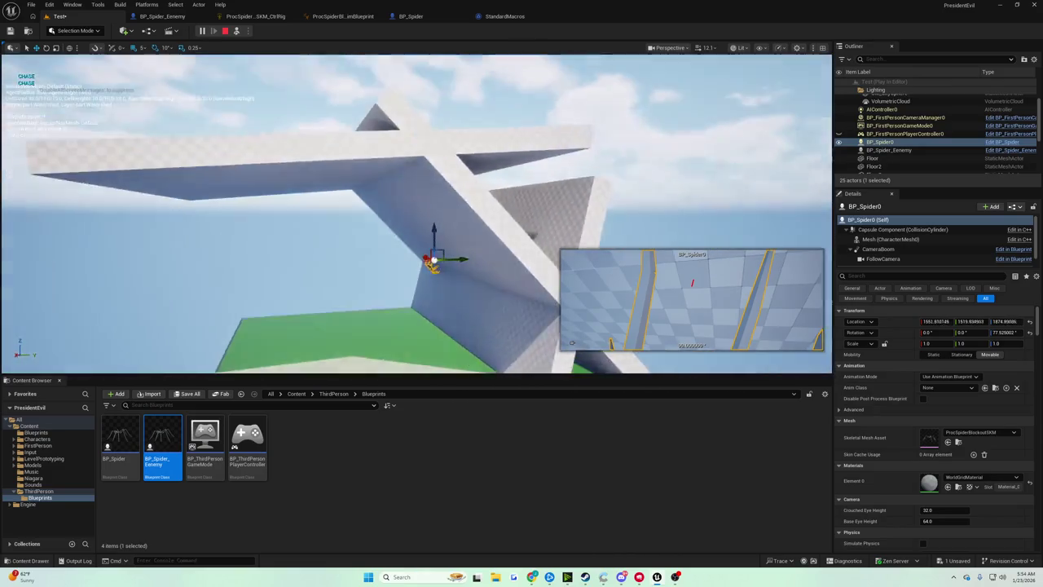
pyautogui.moveTo(449, 177); pyautogui.dragTo(448, 177)
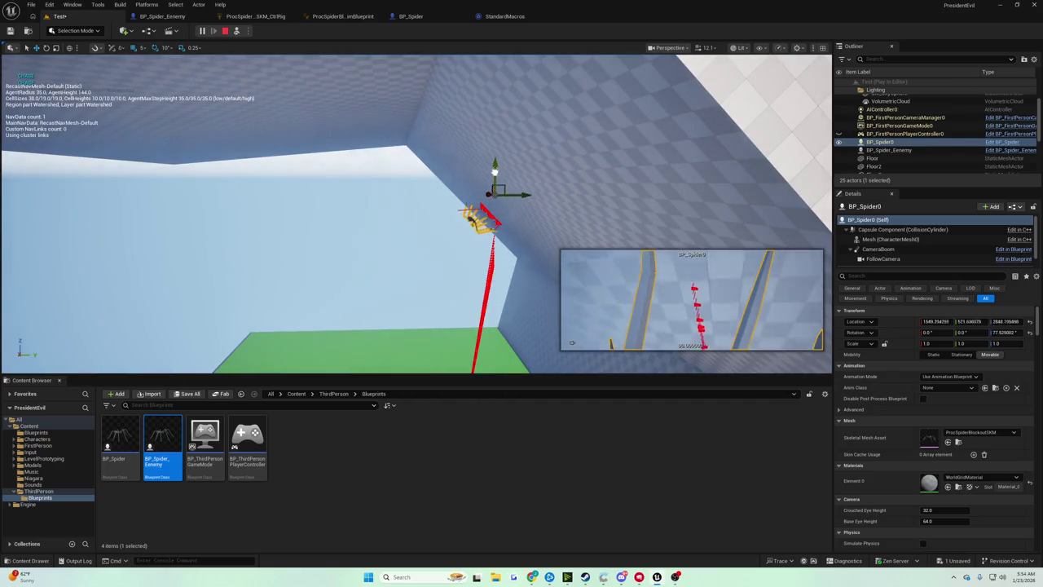
pyautogui.moveTo(441, 183); pyautogui.dragTo(440, 183)
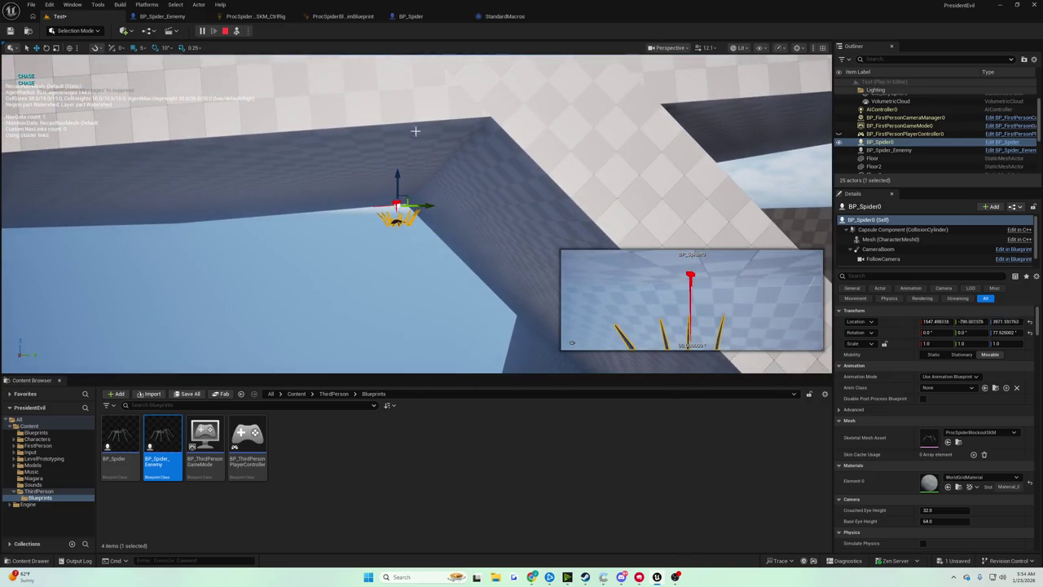
pyautogui.moveTo(440, 202); pyautogui.dragTo(441, 202)
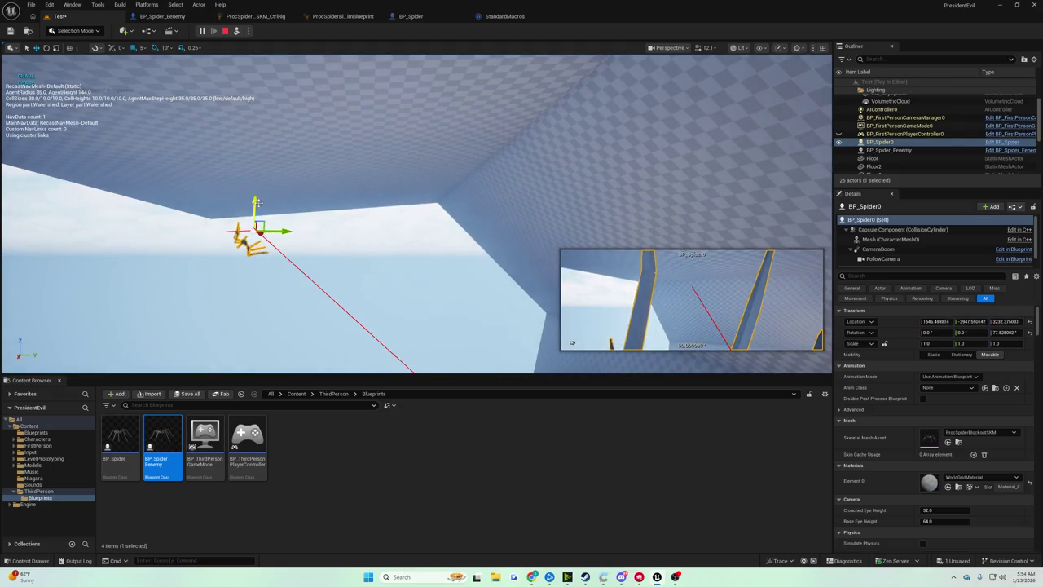
pyautogui.moveTo(254, 202); pyautogui.dragTo(267, 147)
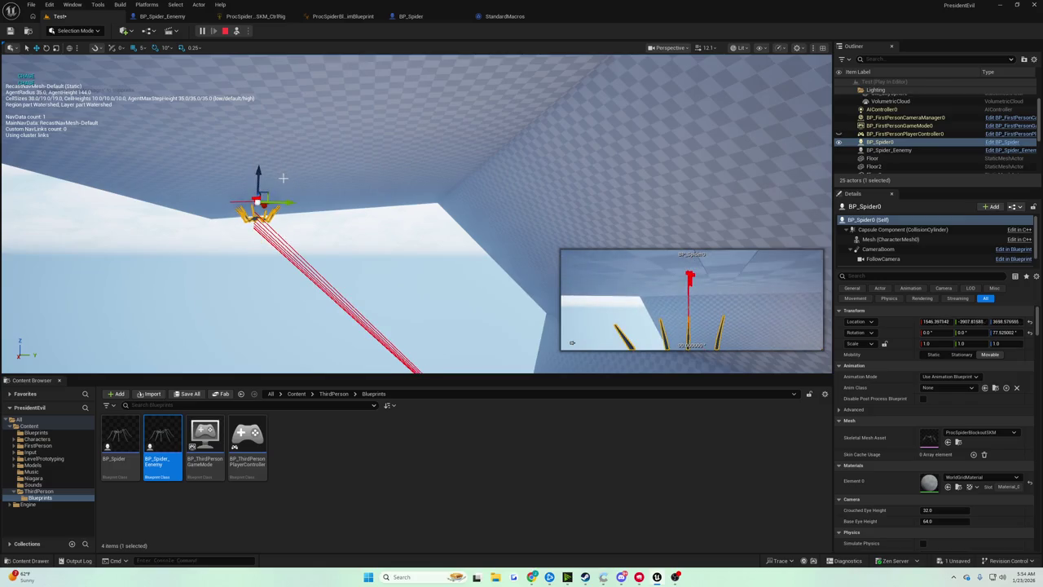
pyautogui.moveTo(282, 202)
pyautogui.mouseDown()
pyautogui.moveTo(426, 202)
pyautogui.moveTo(575, 184)
pyautogui.moveTo(605, 198)
pyautogui.moveTo(503, 203)
pyautogui.moveTo(421, 170)
pyautogui.moveTo(324, 166)
pyautogui.moveTo(484, 166)
pyautogui.mouseUp()
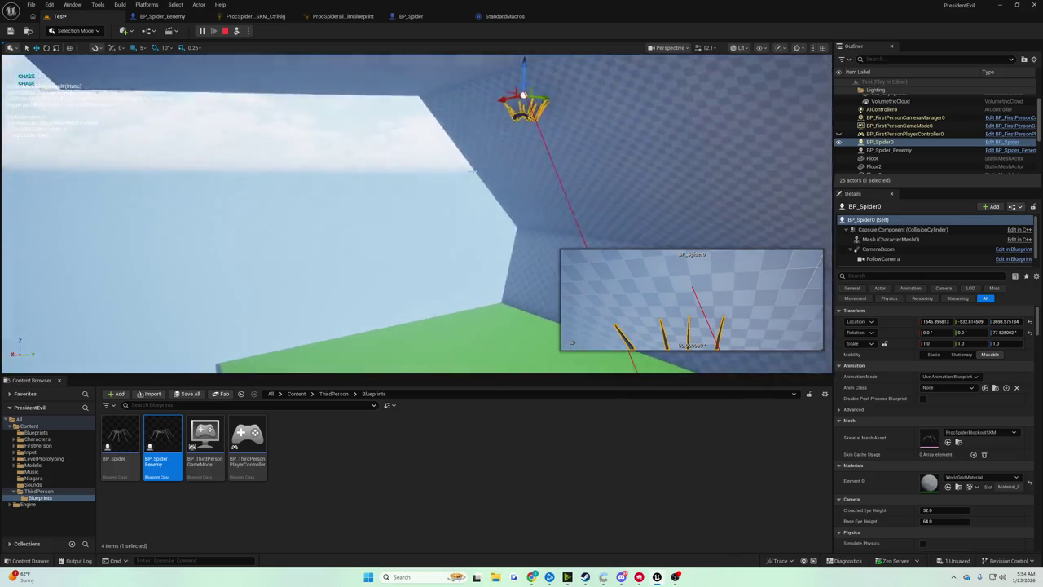
# Step: Stop the play-test and select Floor3, Floor2 and Floor4 together
pyautogui.press('Escape')
pyautogui.click(456, 198)
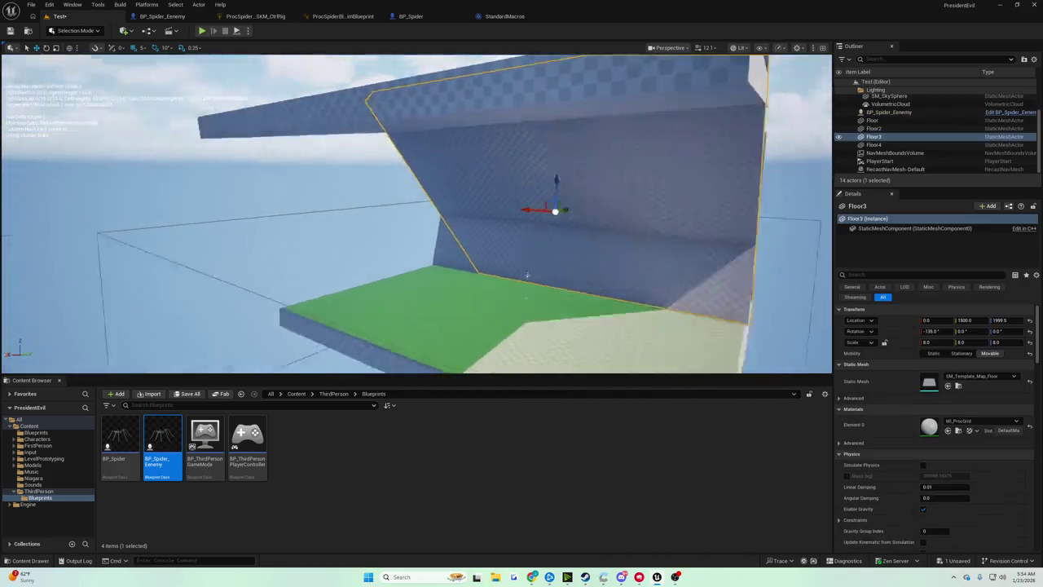
pyautogui.press('f')
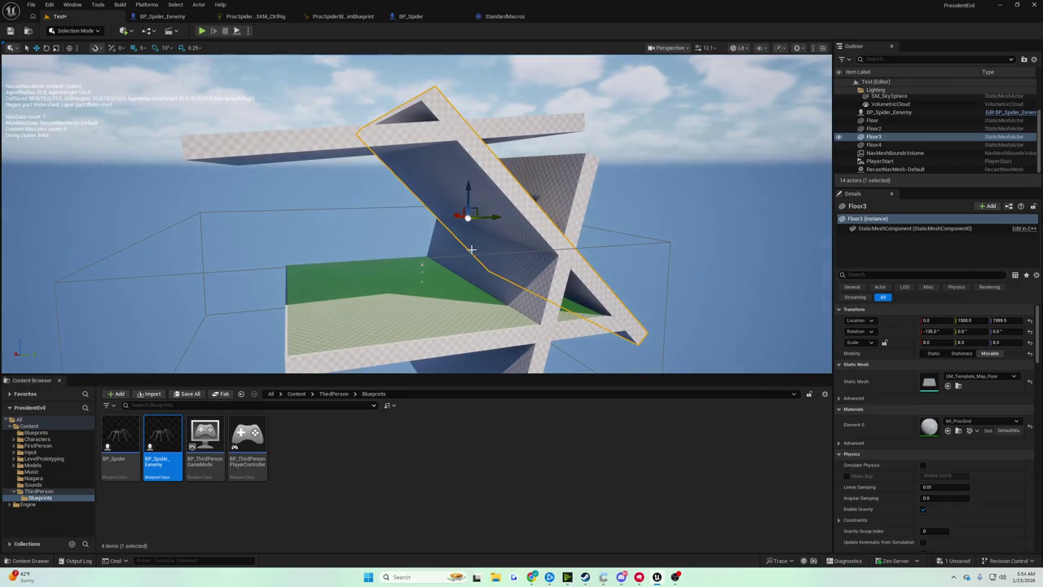
pyautogui.keyDown('ctrl'); pyautogui.click(471, 249); pyautogui.keyUp('ctrl')
pyautogui.keyDown('ctrl'); pyautogui.click(403, 163); pyautogui.keyUp('ctrl')
pyautogui.press('f')
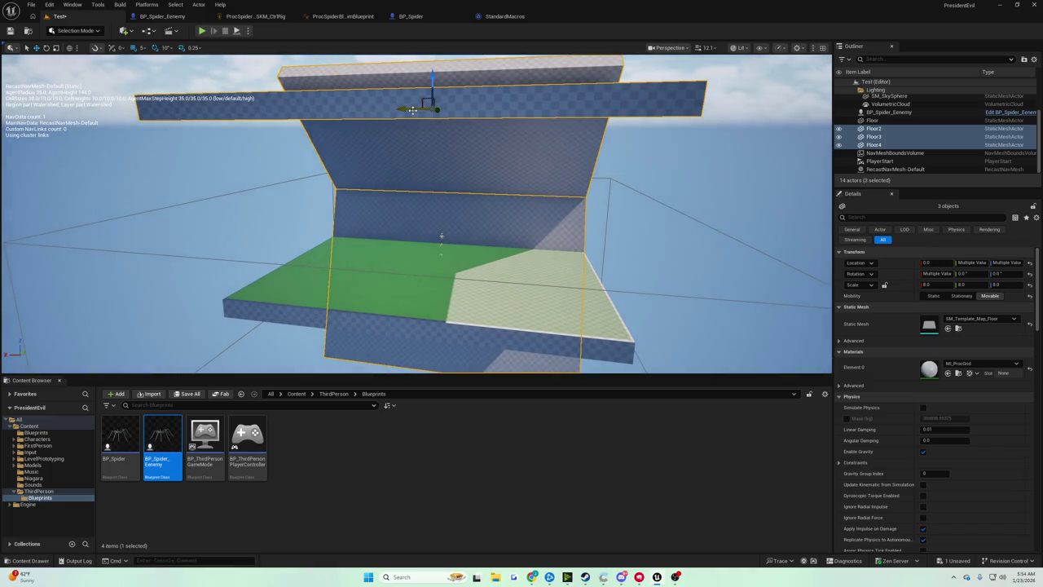
# Step: Duplicate the floors as Floor5–7, rotate the copies about -100 degrees, and play-test
pyautogui.moveTo(413, 109); pyautogui.dragTo(400, 111)
pyautogui.press('e')
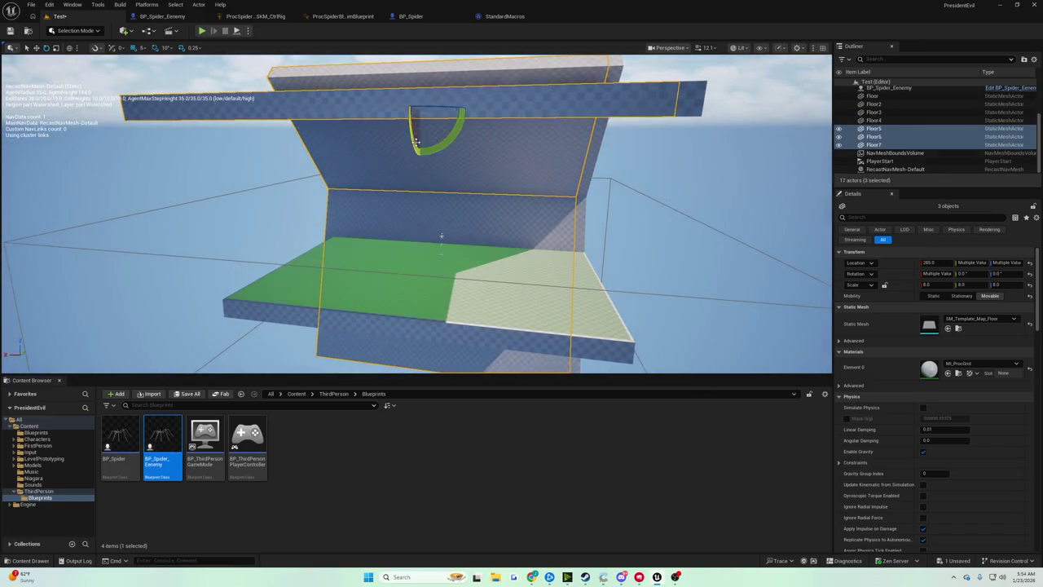
pyautogui.moveTo(433, 106); pyautogui.dragTo(383, 109)
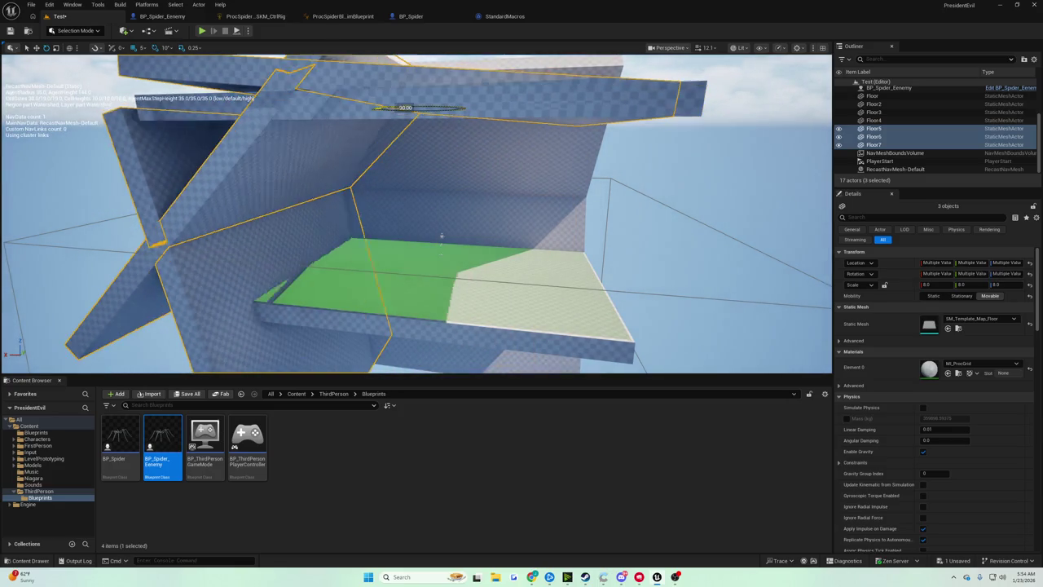
pyautogui.press('f')
pyautogui.scroll(10, 416, 213)
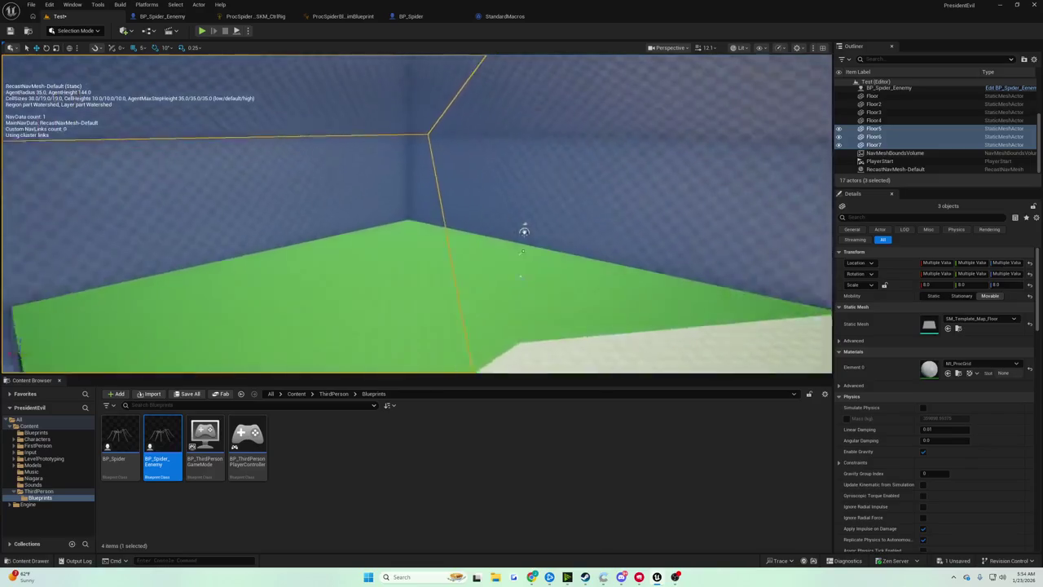
pyautogui.click(202, 31)
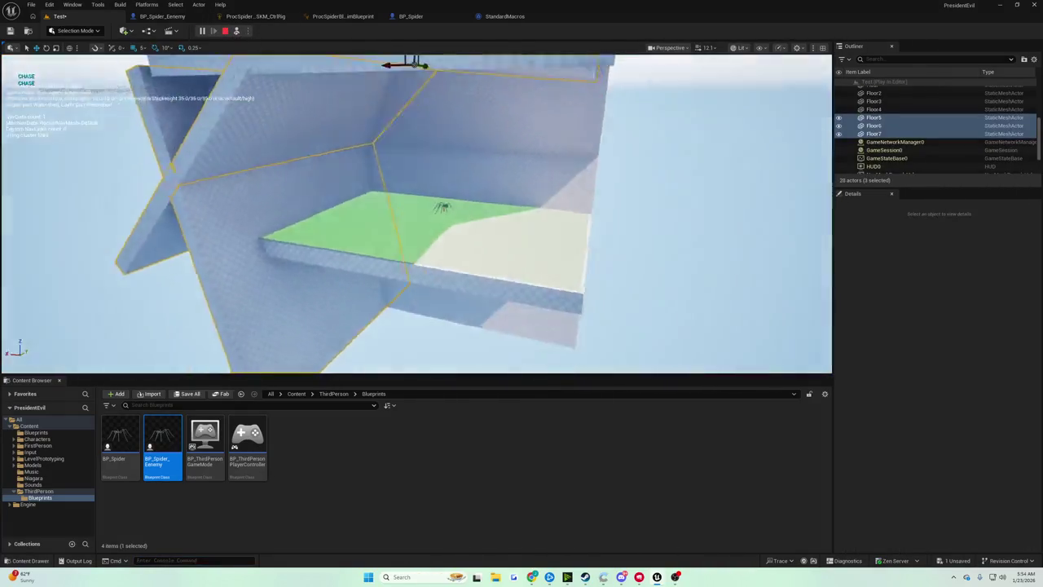
# Step: Shift the main Floor along X to 1760, then select the Floor2 wall and sky sphere
pyautogui.click(435, 204)
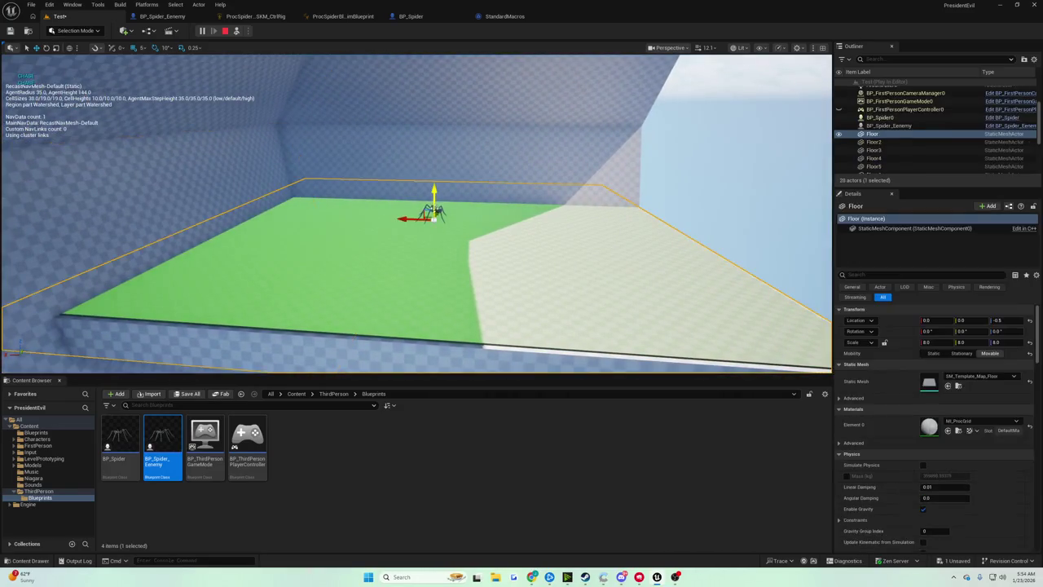
pyautogui.moveTo(407, 218)
pyautogui.mouseDown()
pyautogui.moveTo(336, 213)
pyautogui.moveTo(319, 184)
pyautogui.mouseUp()
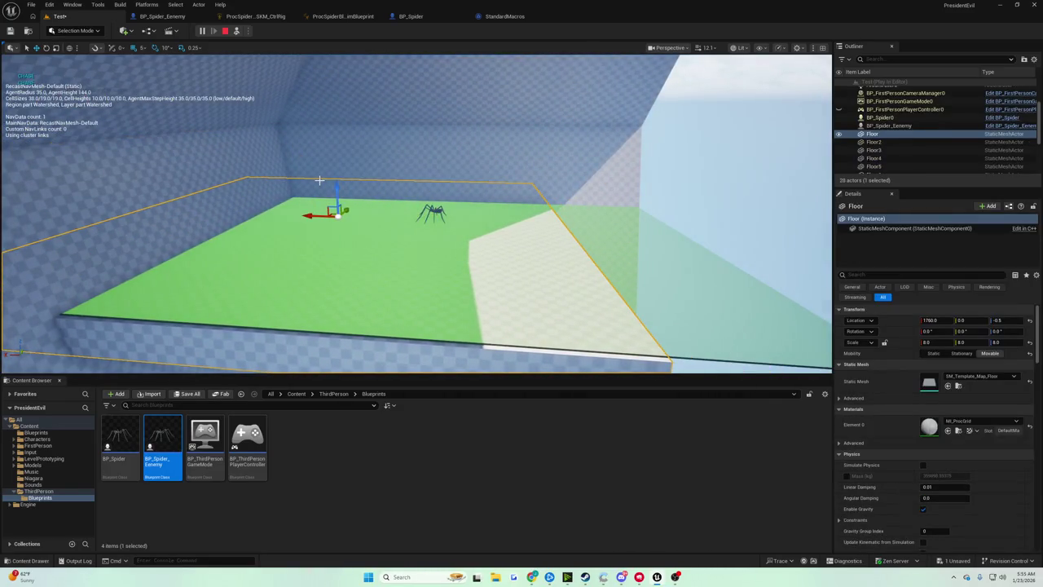
pyautogui.scroll(3, 380, 181)
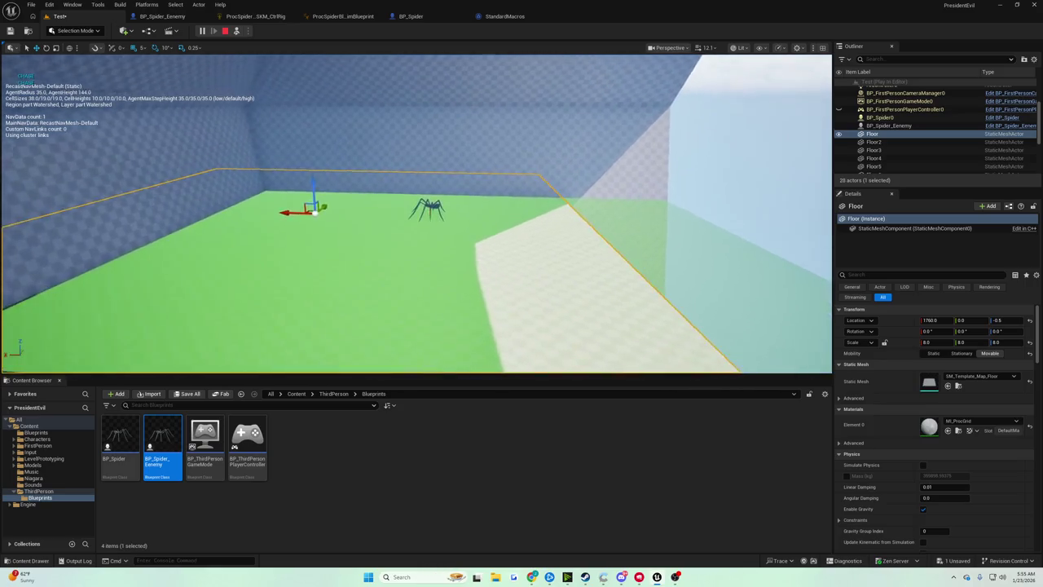
pyautogui.click(415, 153)
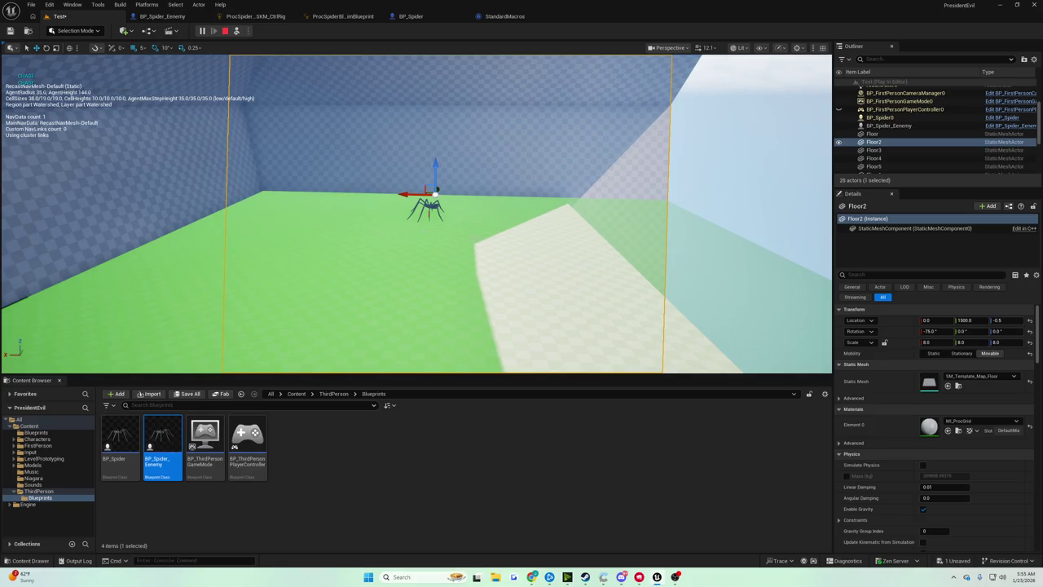
pyautogui.click(275, 50)
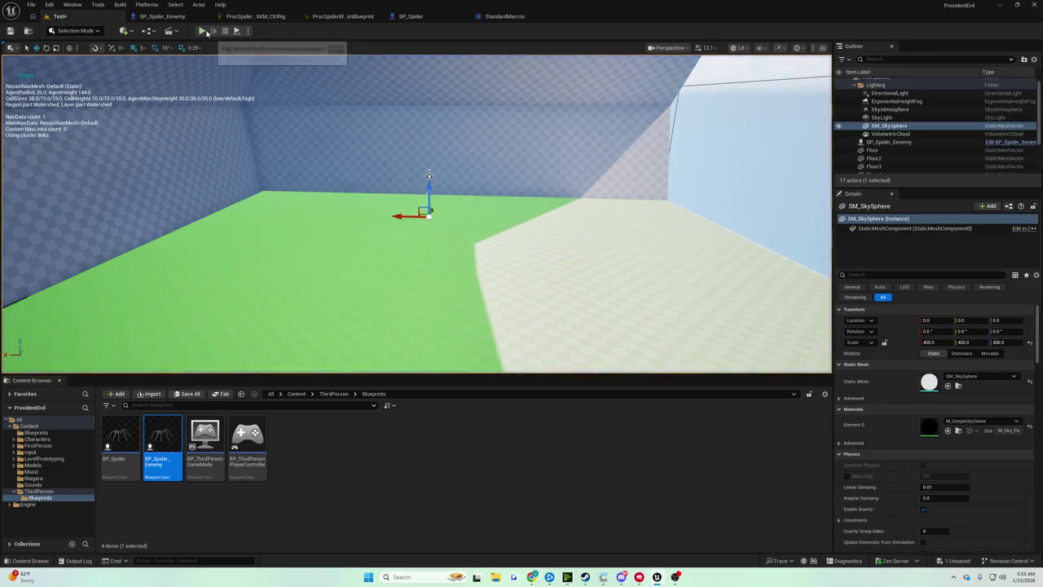
# Step: Select the spider pawn with F8 and move it across the floor and higher up the wall
pyautogui.click(237, 31)
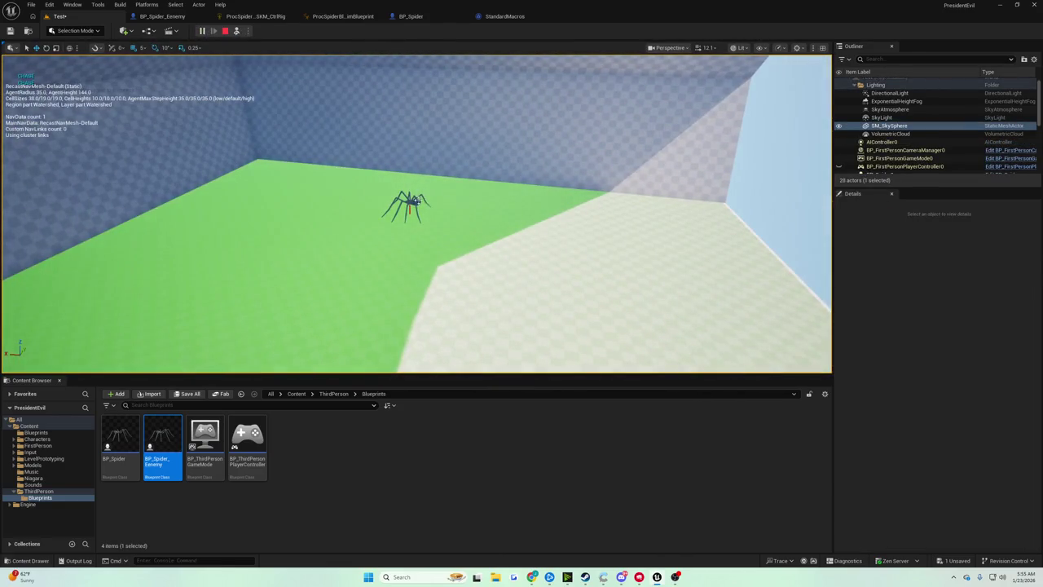
pyautogui.press('F8')
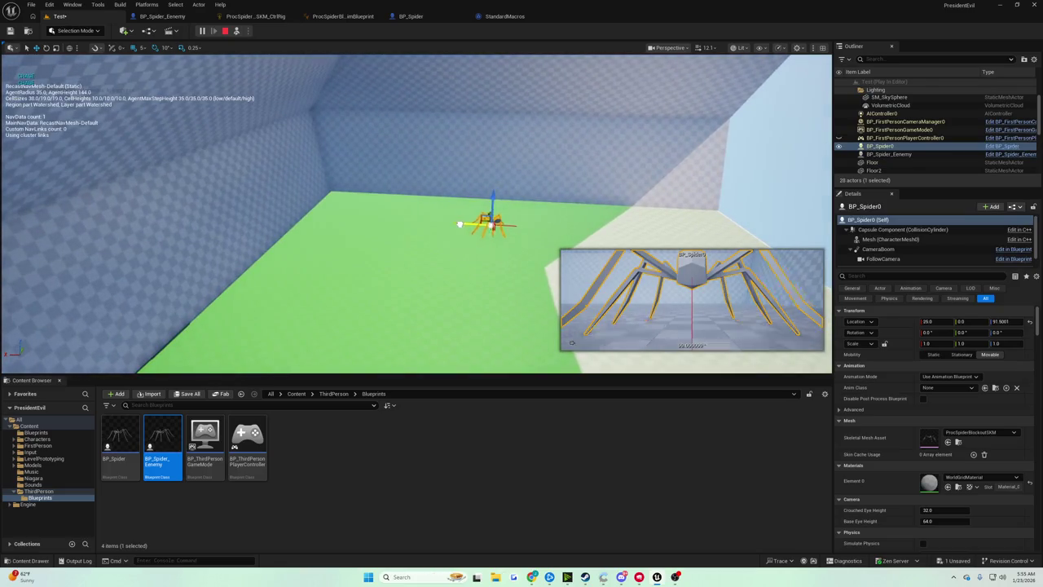
pyautogui.moveTo(460, 224)
pyautogui.mouseDown()
pyautogui.moveTo(367, 222)
pyautogui.moveTo(243, 181)
pyautogui.moveTo(263, 179)
pyautogui.mouseUp()
pyautogui.scroll(5, 265, 179)
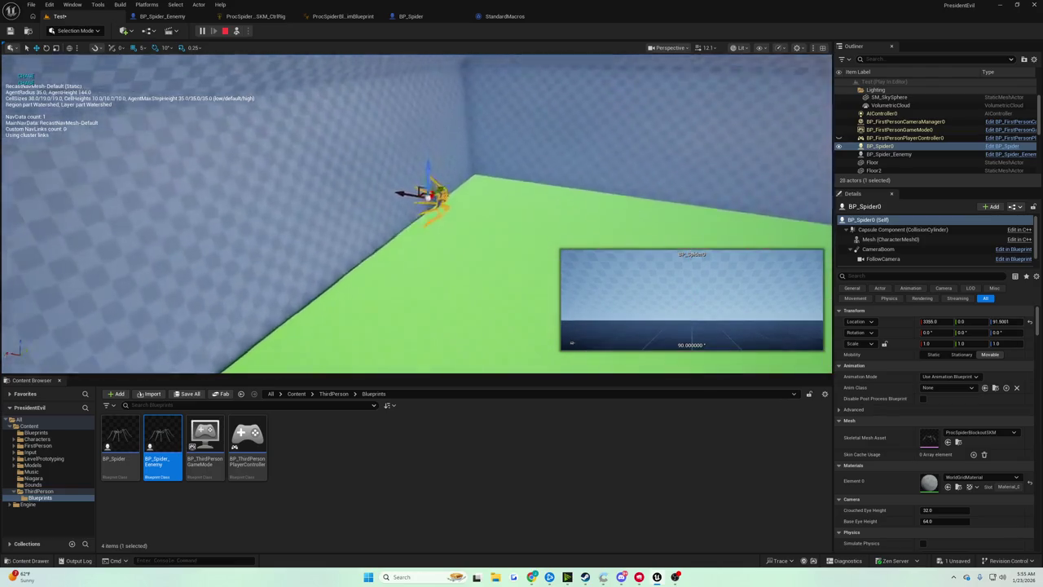
pyautogui.scroll(-5, 345, 213)
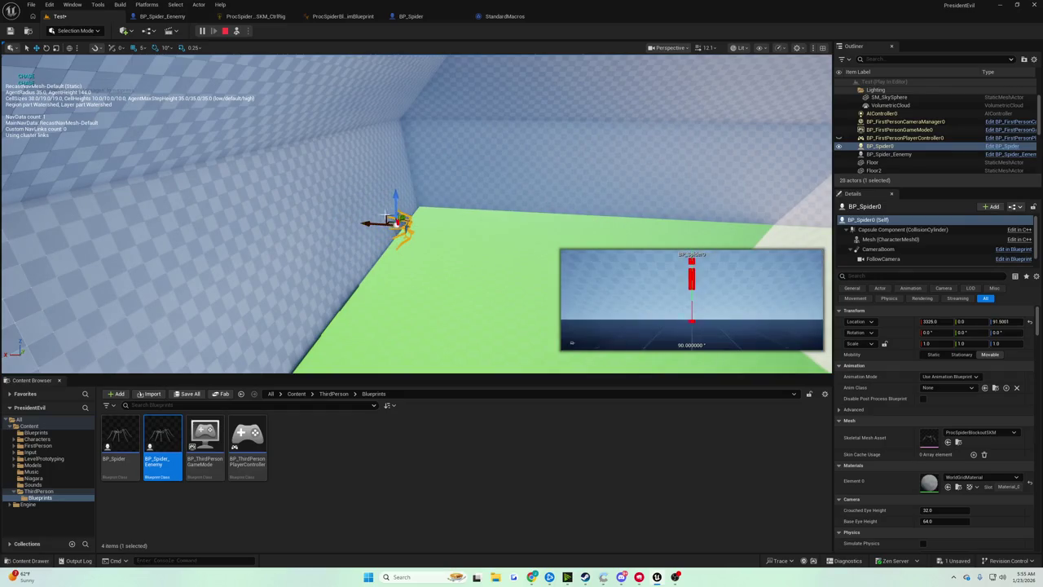
pyautogui.moveTo(387, 154)
pyautogui.mouseDown()
pyautogui.moveTo(379, 102)
pyautogui.moveTo(388, 204)
pyautogui.moveTo(414, 140)
pyautogui.mouseUp()
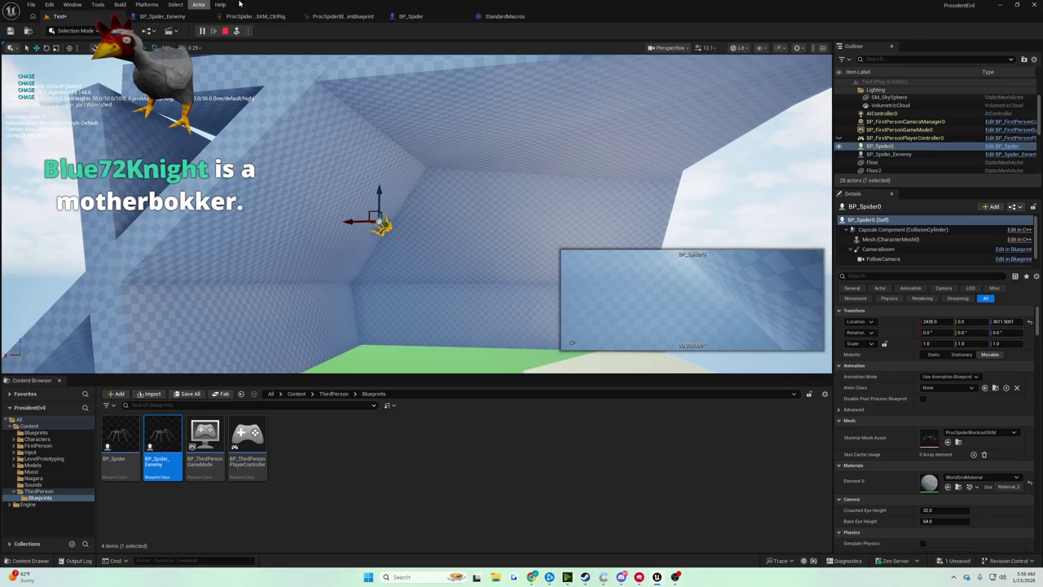
# Step: Open the BP_Spider Blueprint and select its Character Movement component
pyautogui.click(403, 18)
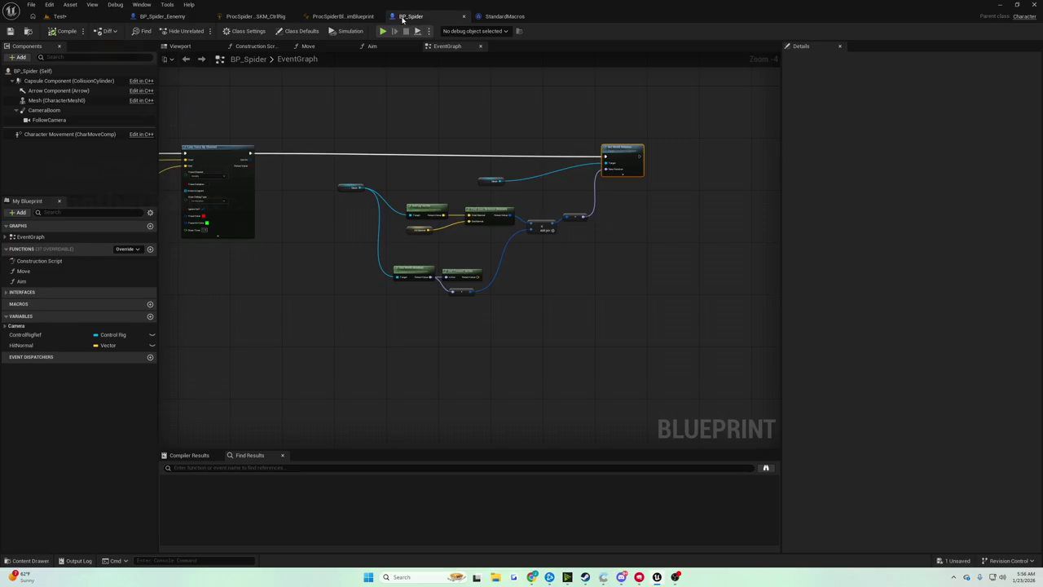
pyautogui.click(69, 134)
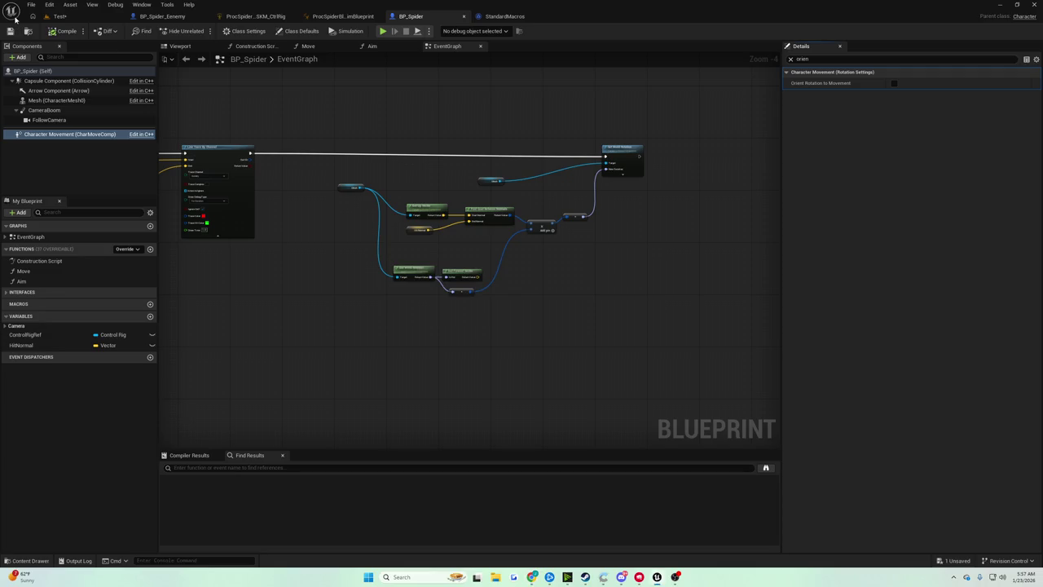
# Step: Select the Set World Rotation node and save the BP_Spider Blueprint
pyautogui.moveTo(500, 140)
pyautogui.mouseDown()
pyautogui.moveTo(524, 135)
pyautogui.moveTo(668, 166)
pyautogui.moveTo(752, 152)
pyautogui.moveTo(442, 148)
pyautogui.mouseUp()
pyautogui.scroll(5, 484, 174)
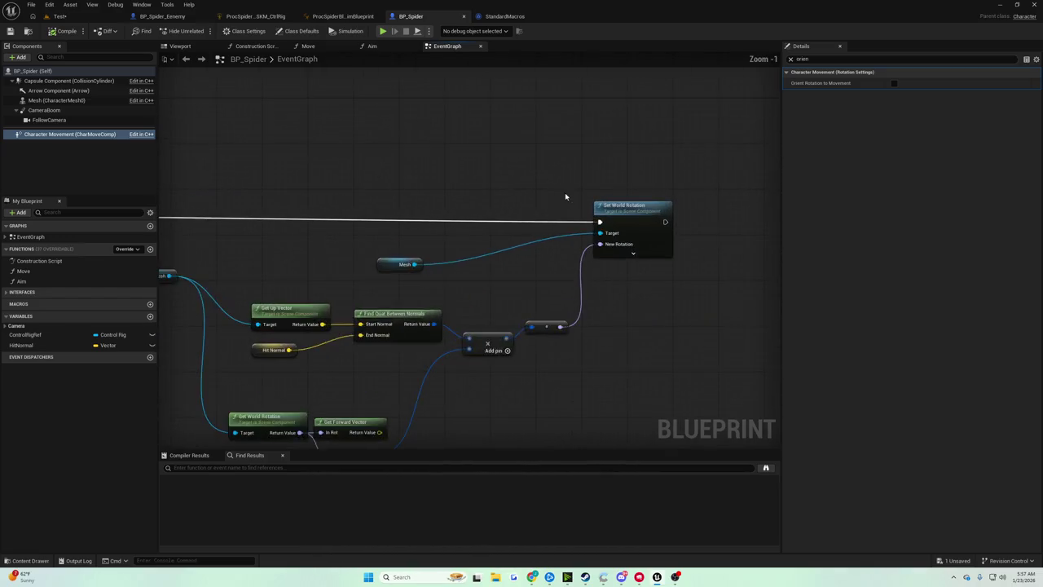
pyautogui.click(600, 204)
pyautogui.scroll(-5, 536, 133)
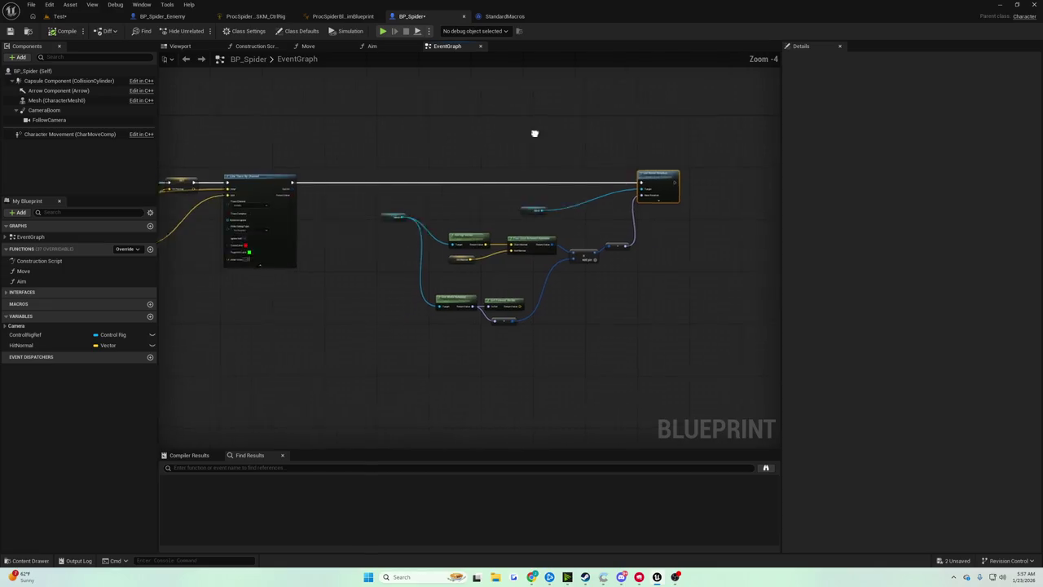
pyautogui.click(10, 31)
# Step: Inspect the rotation calculation nodes and the Line Trace section of the graph
pyautogui.moveTo(216, 93)
pyautogui.mouseDown()
pyautogui.moveTo(517, 133)
pyautogui.moveTo(331, 131)
pyautogui.moveTo(406, 161)
pyautogui.moveTo(207, 154)
pyautogui.mouseUp()
pyautogui.moveTo(319, 128)
pyautogui.mouseDown()
pyautogui.moveTo(396, 210)
pyautogui.moveTo(362, 210)
pyautogui.moveTo(475, 256)
pyautogui.mouseUp()
pyautogui.moveTo(261, 147)
pyautogui.mouseDown()
pyautogui.moveTo(372, 210)
pyautogui.moveTo(326, 198)
pyautogui.moveTo(327, 183)
pyautogui.mouseUp()
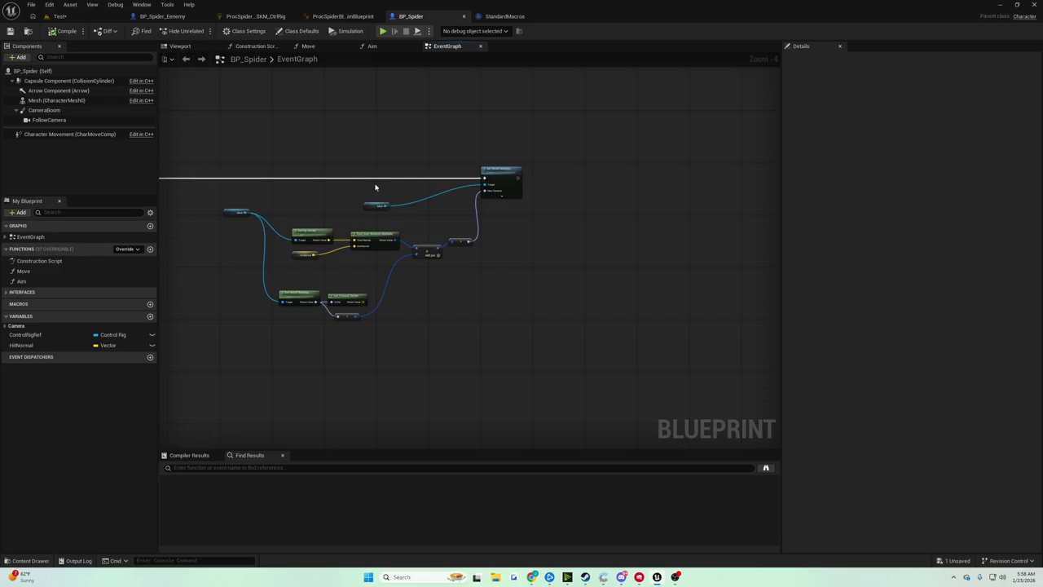
pyautogui.moveTo(433, 216)
pyautogui.mouseDown()
pyautogui.moveTo(527, 187)
pyautogui.moveTo(428, 152)
pyautogui.moveTo(473, 163)
pyautogui.mouseUp()
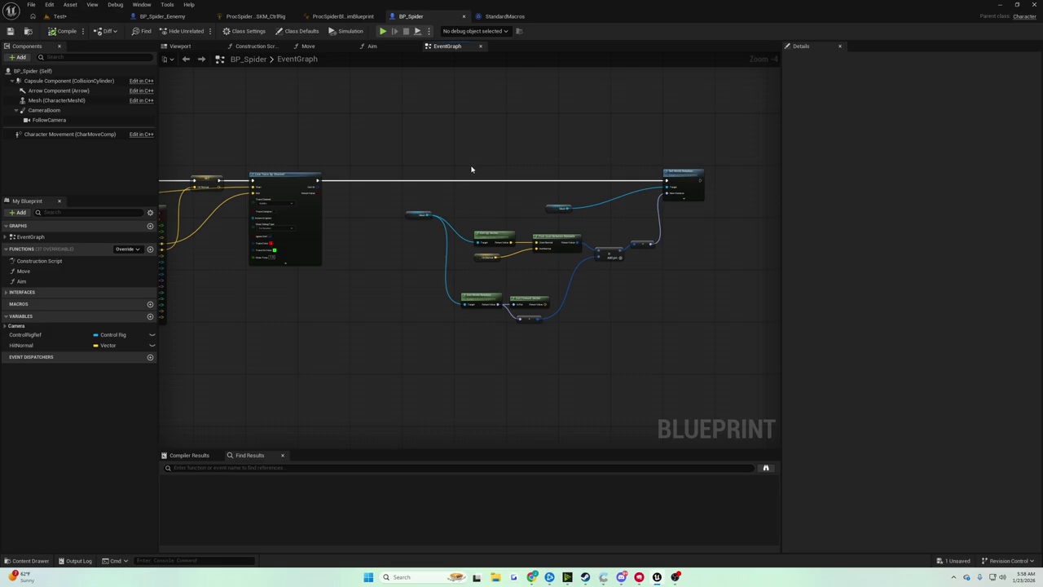
pyautogui.moveTo(472, 168); pyautogui.dragTo(538, 170)
# Step: Play-test the Test level, stop it, and close the StandardMacros ForLoop graph
pyautogui.click(60, 17)
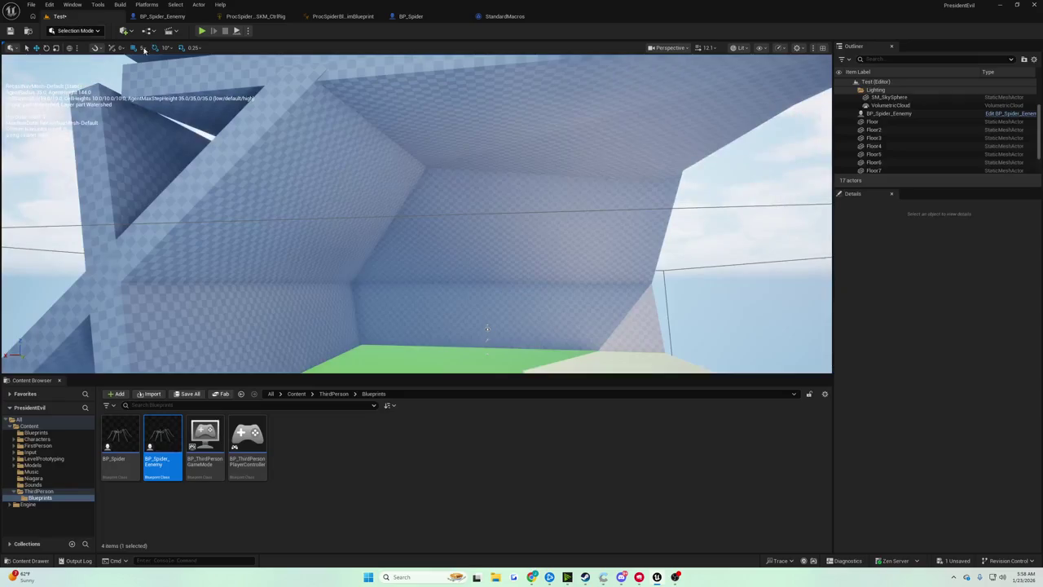
pyautogui.click(202, 31)
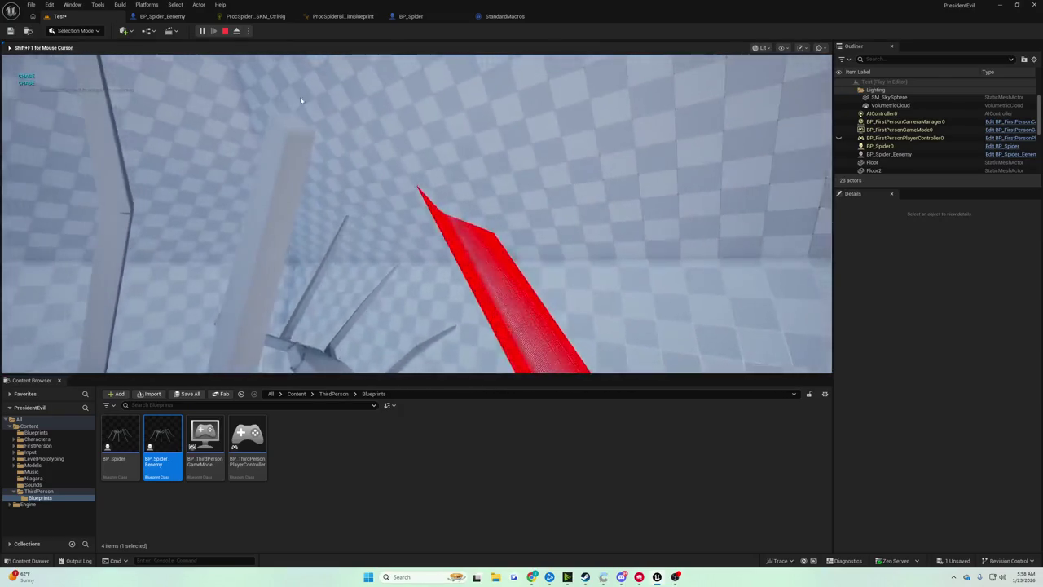
pyautogui.press('Escape')
pyautogui.moveTo(399, 118); pyautogui.dragTo(399, 118)
pyautogui.click(525, 16)
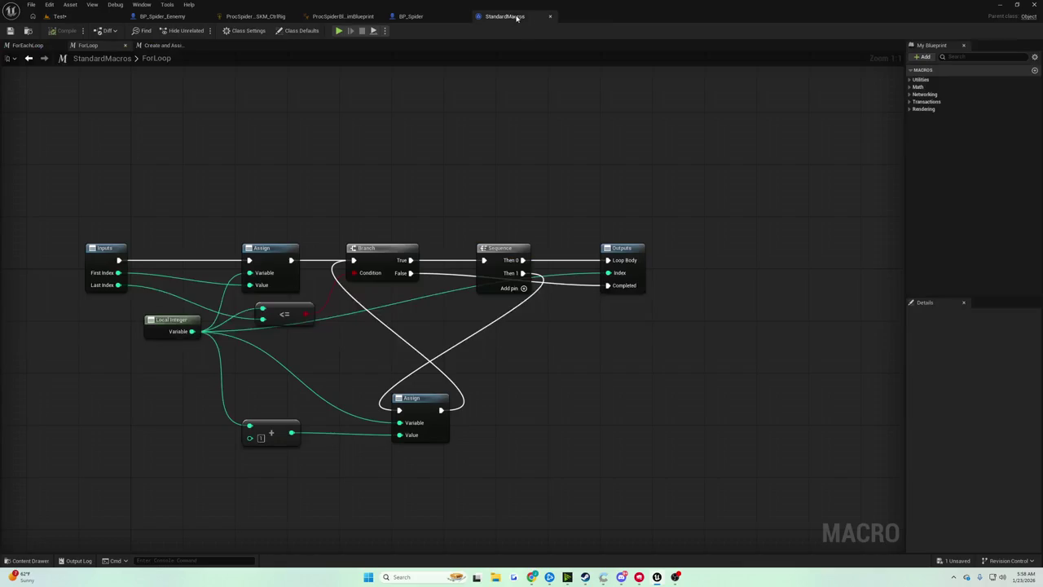
pyautogui.click(551, 17)
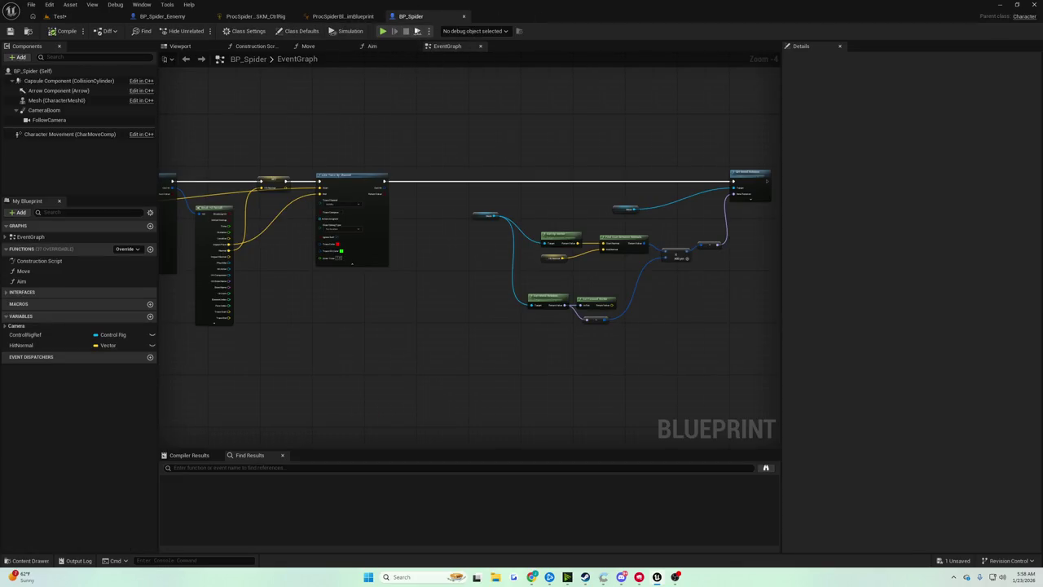
pyautogui.moveTo(500, 112)
pyautogui.mouseDown()
pyautogui.moveTo(386, 107)
pyautogui.moveTo(778, 150)
pyautogui.moveTo(392, 170)
pyautogui.mouseUp()
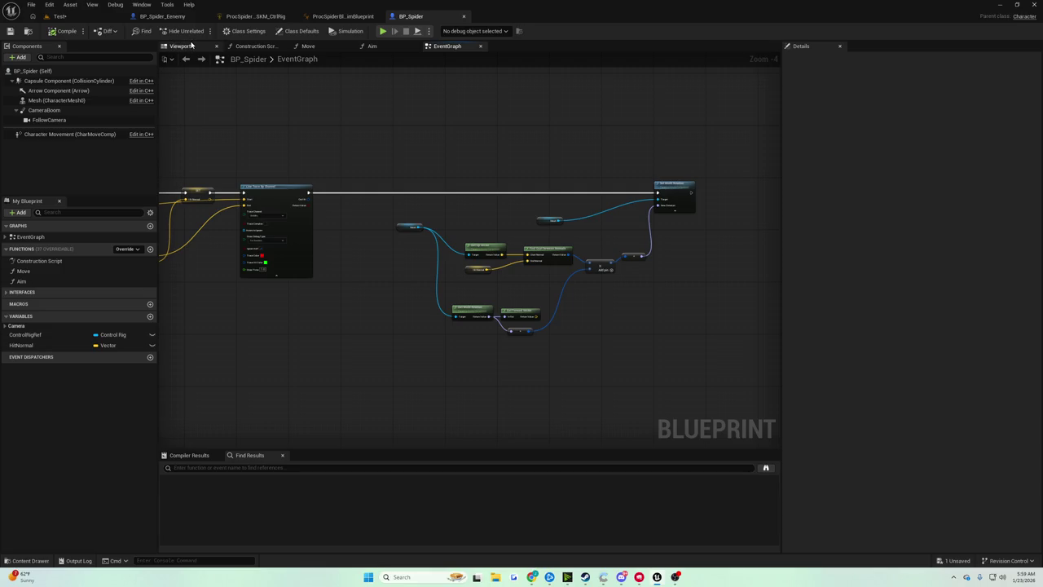
pyautogui.scroll(1, 375, 190)
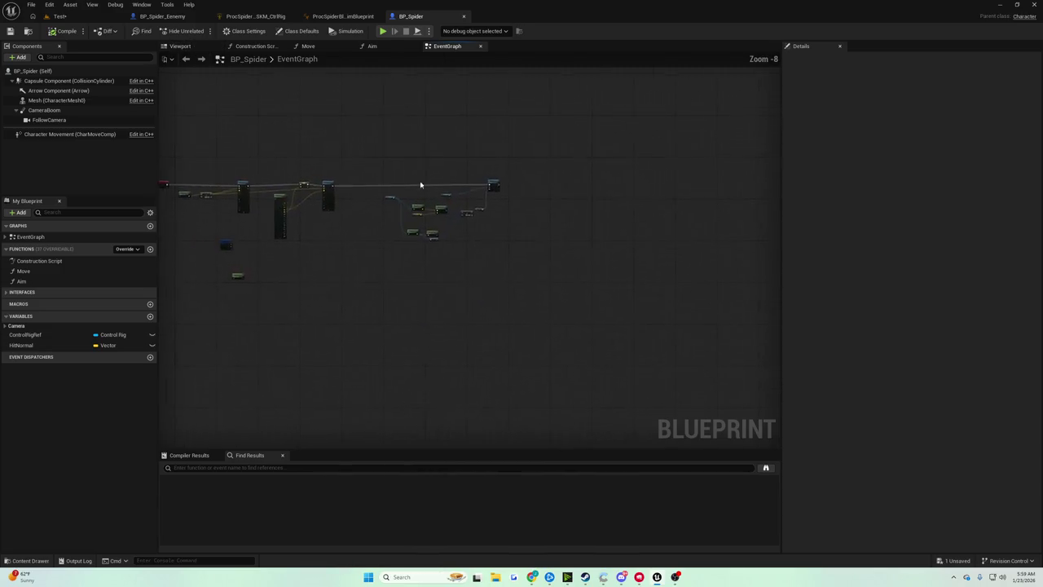
pyautogui.scroll(-6, 375, 190)
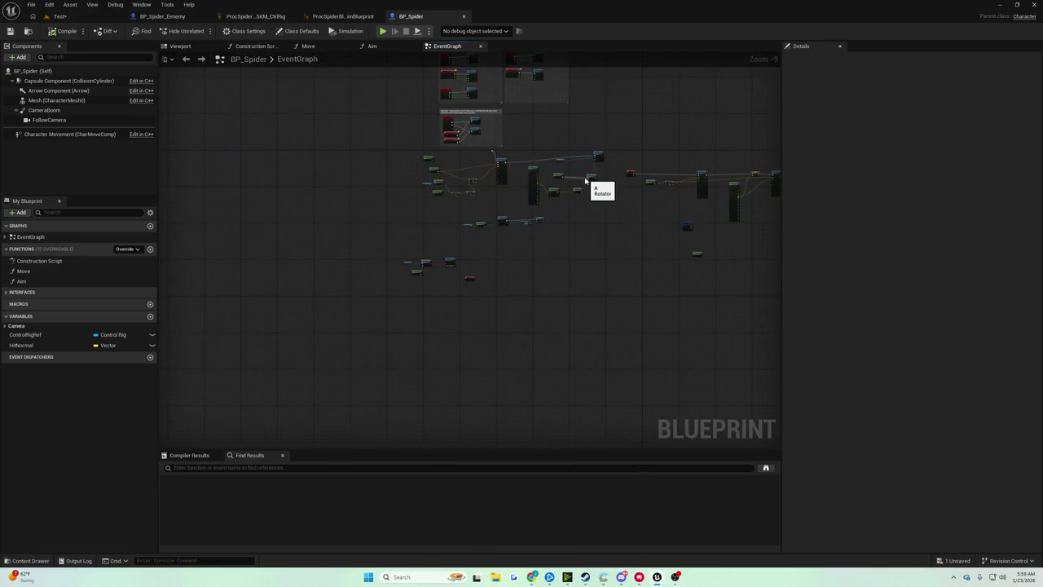
pyautogui.scroll(5, 578, 175)
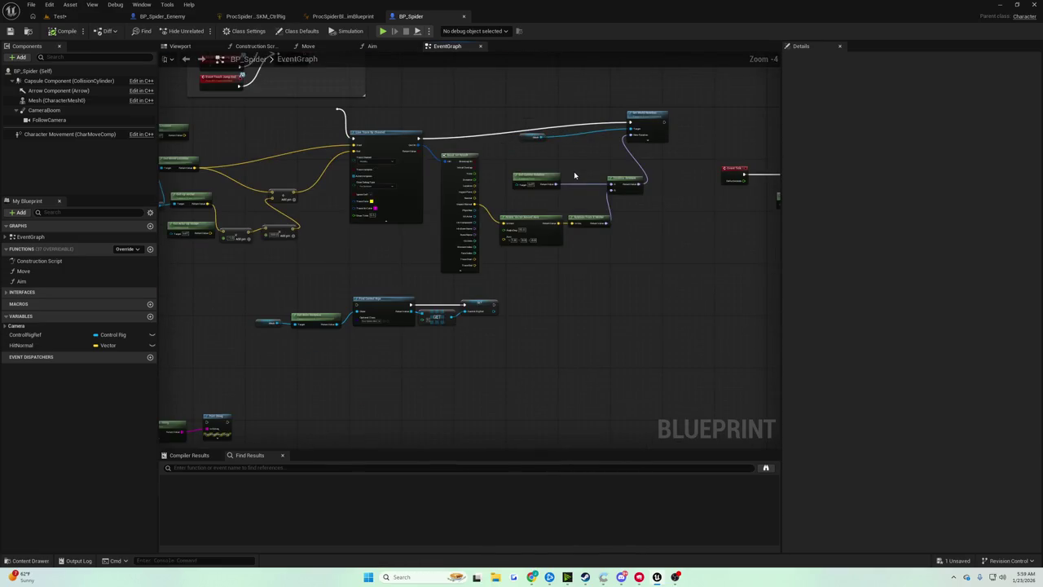
pyautogui.scroll(-2, 377, 219)
pyautogui.scroll(7, 566, 188)
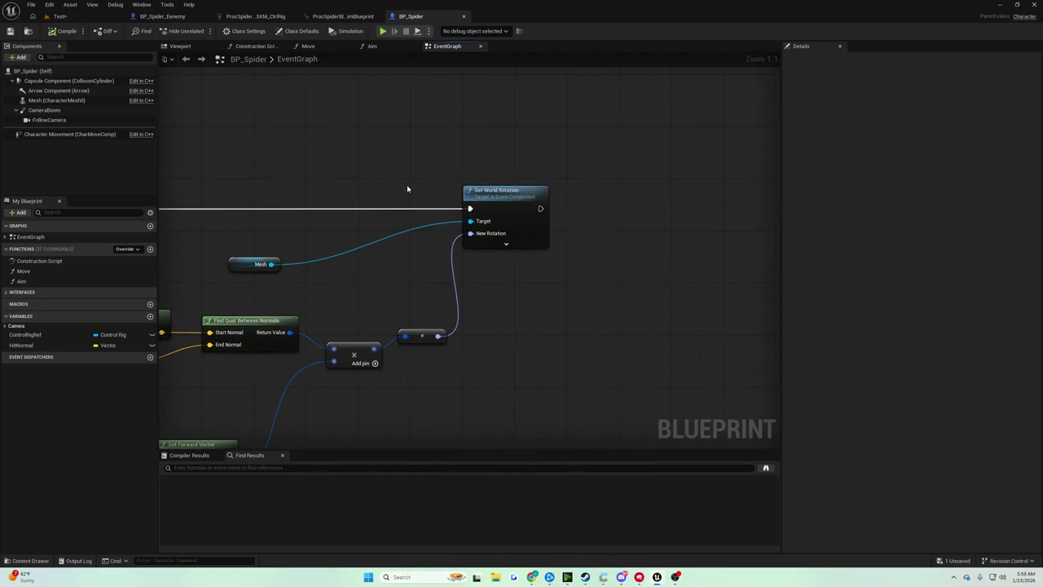
pyautogui.scroll(-5, 384, 179)
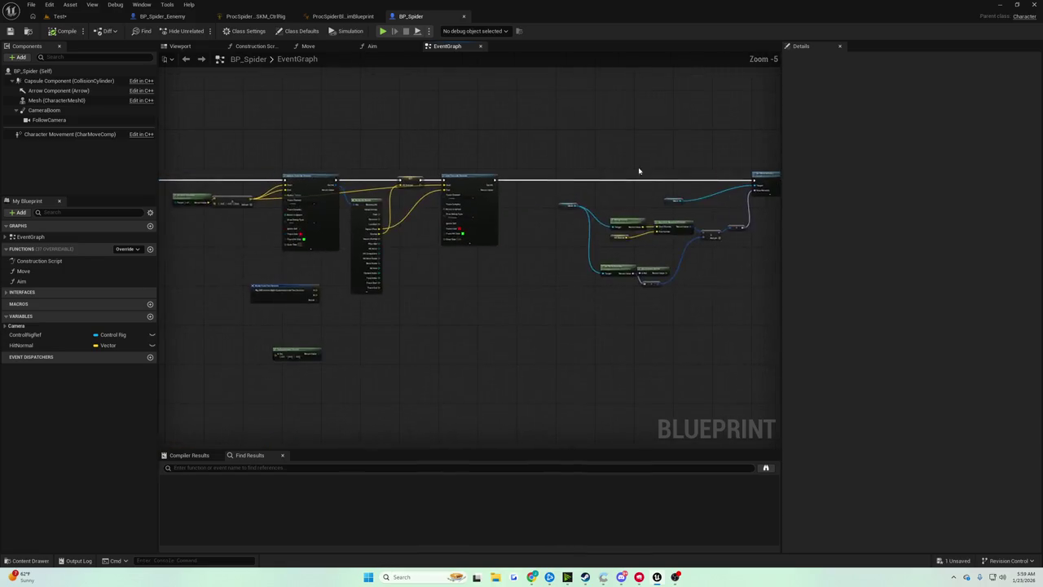
pyautogui.scroll(1, 514, 253)
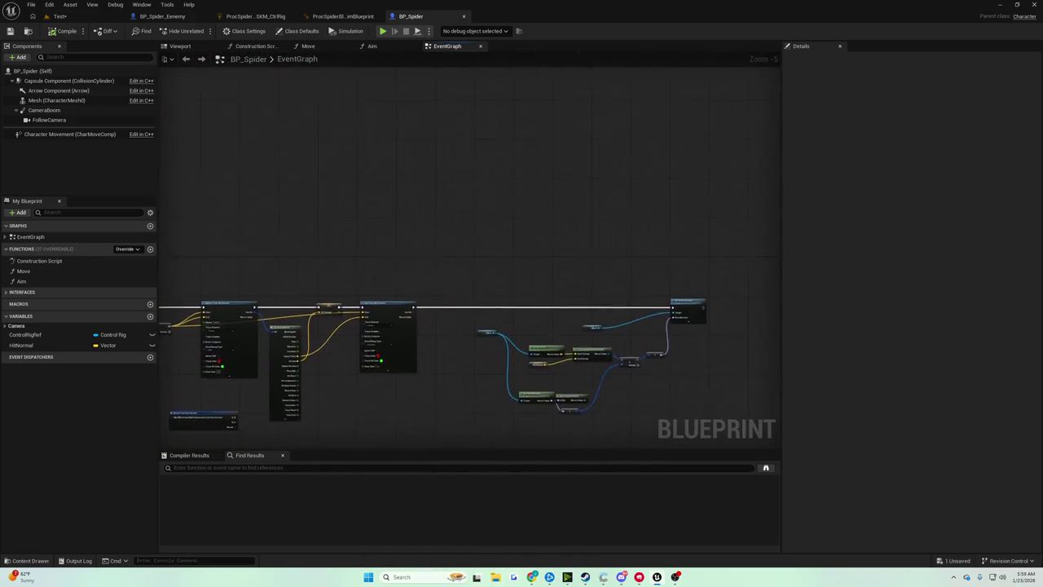
pyautogui.scroll(2, 500, 308)
pyautogui.scroll(2, 501, 308)
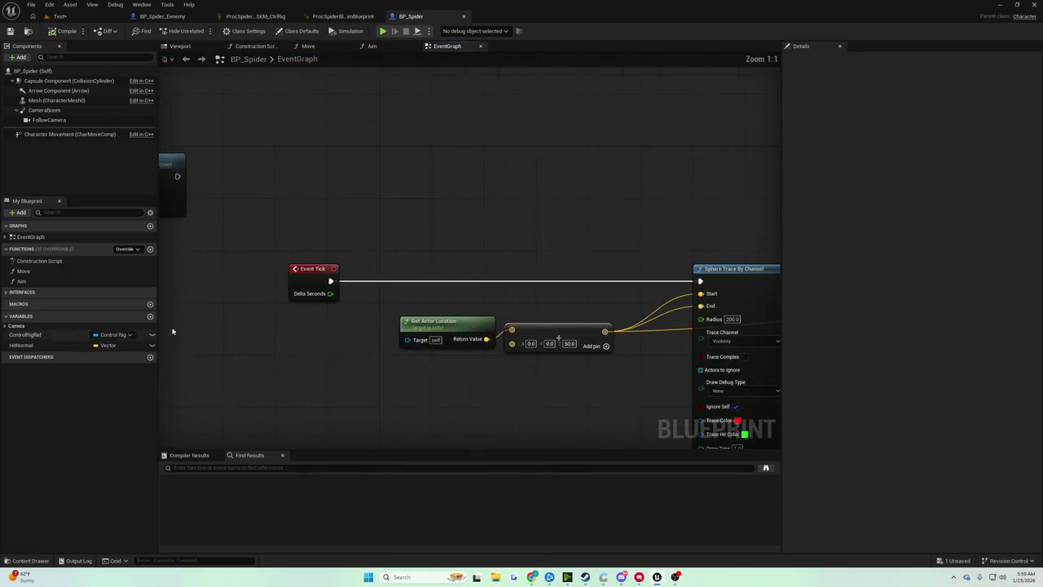
# Step: Add a Sequence node after Event Tick's execution output
pyautogui.moveTo(326, 282); pyautogui.dragTo(367, 278)
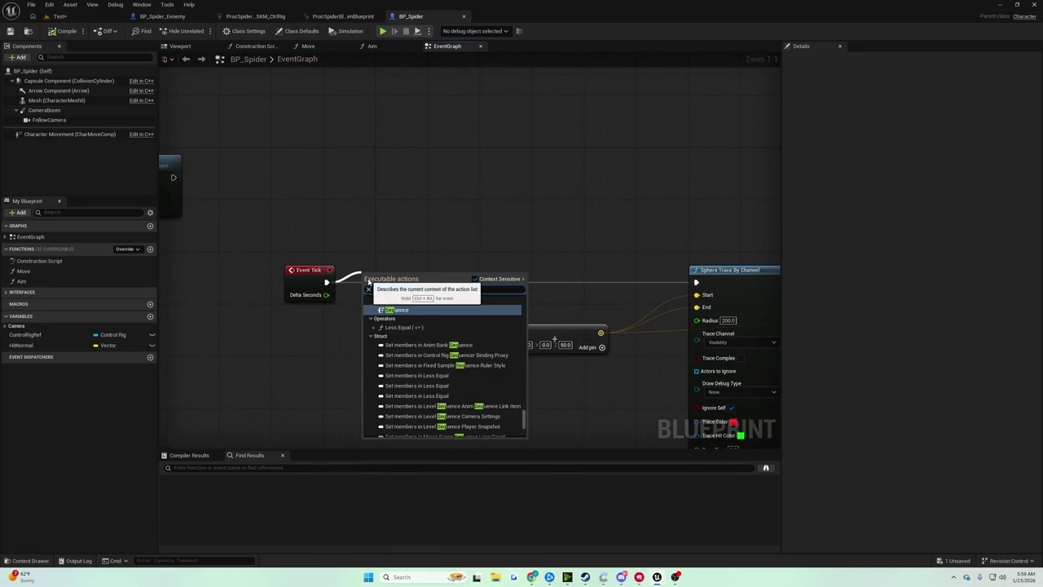
pyautogui.write('sequence')
pyautogui.press('Return')
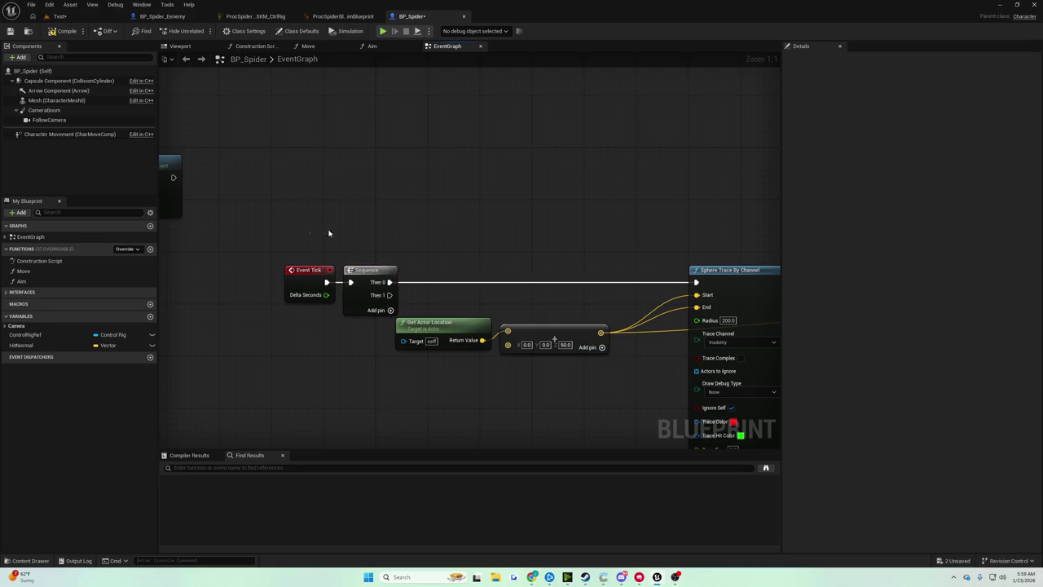
# Step: Locate the existing Event BeginPlay node and move it left and down
pyautogui.moveTo(335, 107); pyautogui.dragTo(354, 232)
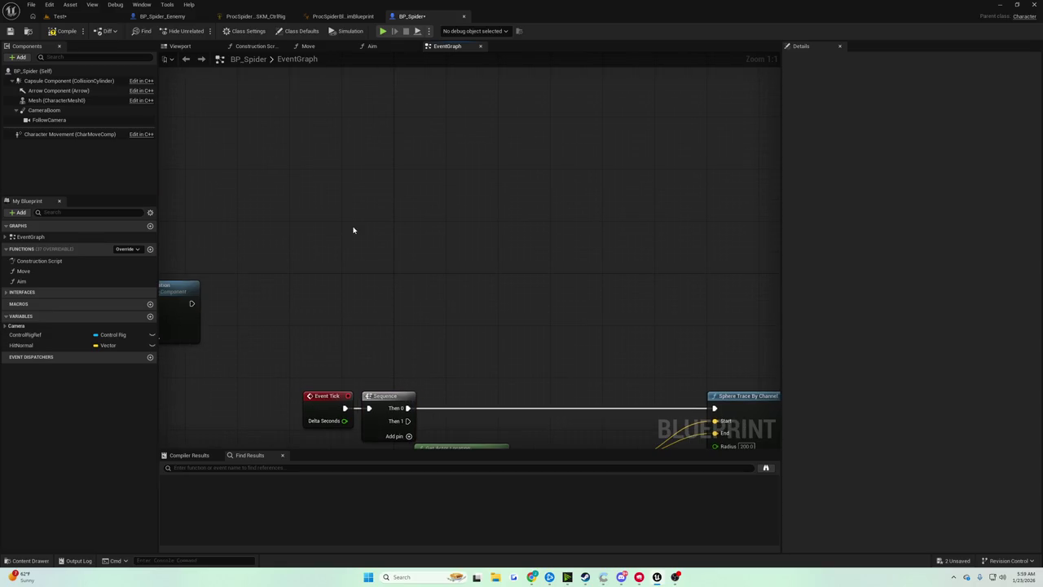
pyautogui.rightClick(354, 232)
pyautogui.write('event begin')
pyautogui.press('Return')
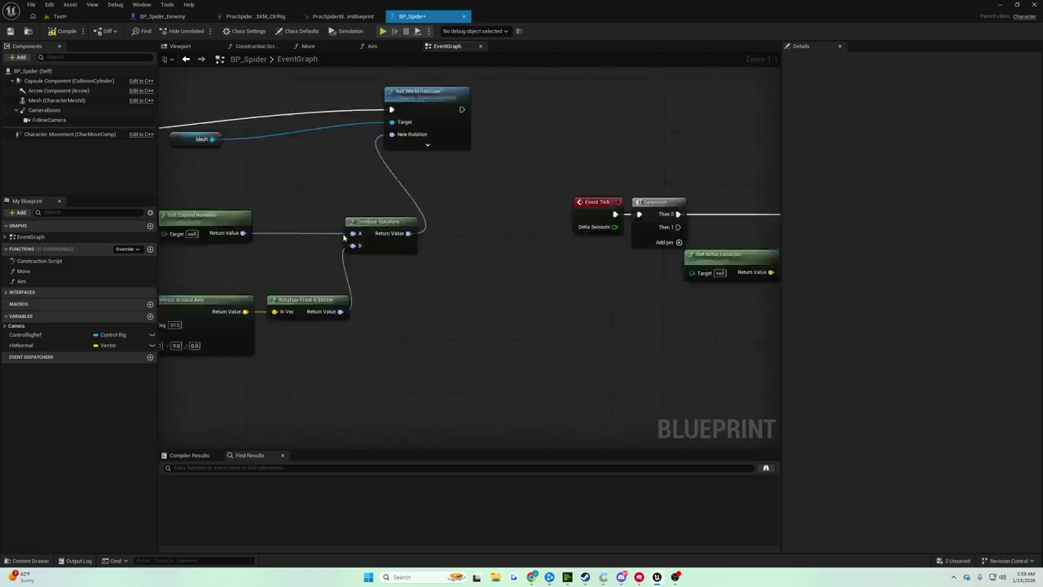
pyautogui.scroll(-3, 351, 233)
pyautogui.moveTo(443, 247); pyautogui.dragTo(676, 92)
pyautogui.scroll(2, 675, 92)
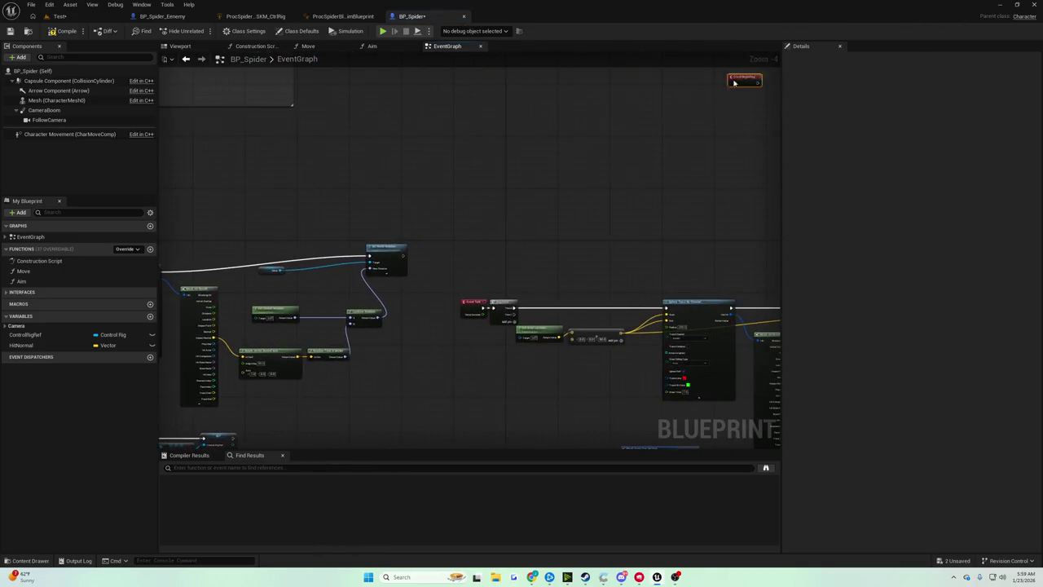
pyautogui.moveTo(758, 82)
pyautogui.mouseDown()
pyautogui.moveTo(522, 140)
pyautogui.moveTo(470, 136)
pyautogui.moveTo(503, 154)
pyautogui.mouseUp()
pyautogui.scroll(3, 514, 143)
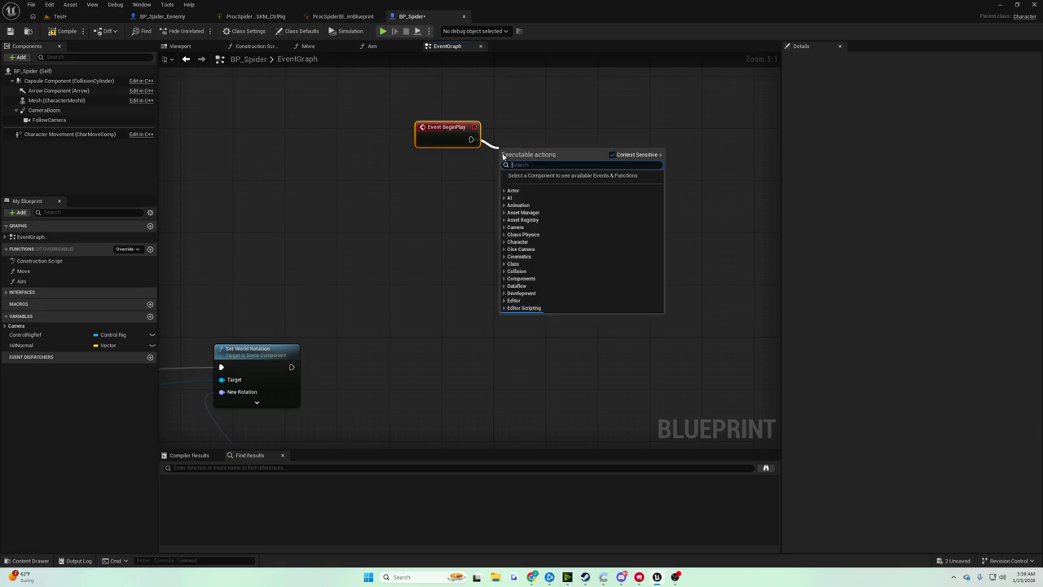
# Step: Search actions for 'get', then dismiss the node search menu without adding anything
pyautogui.write('get')
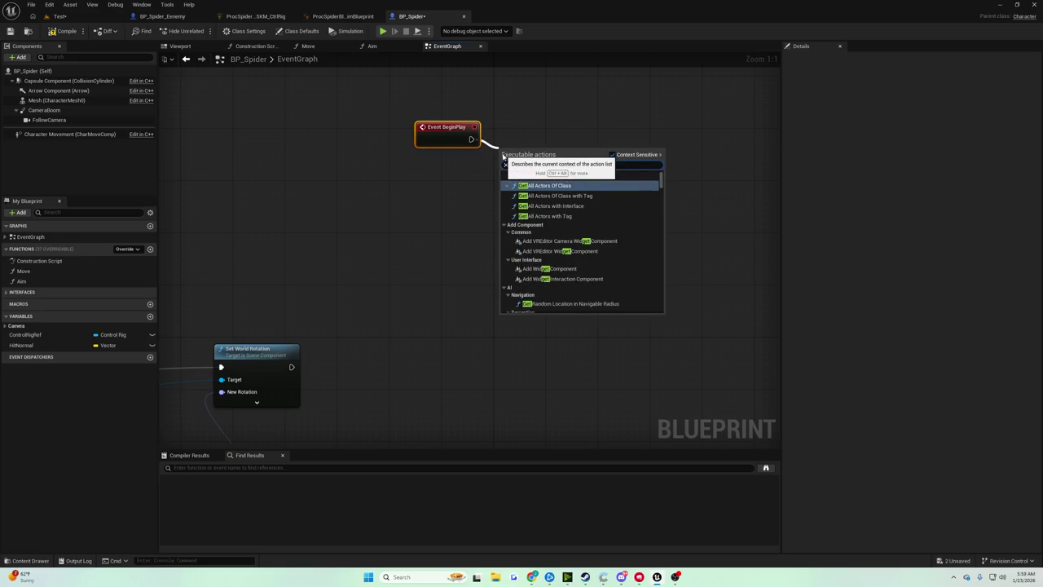
pyautogui.click(482, 204)
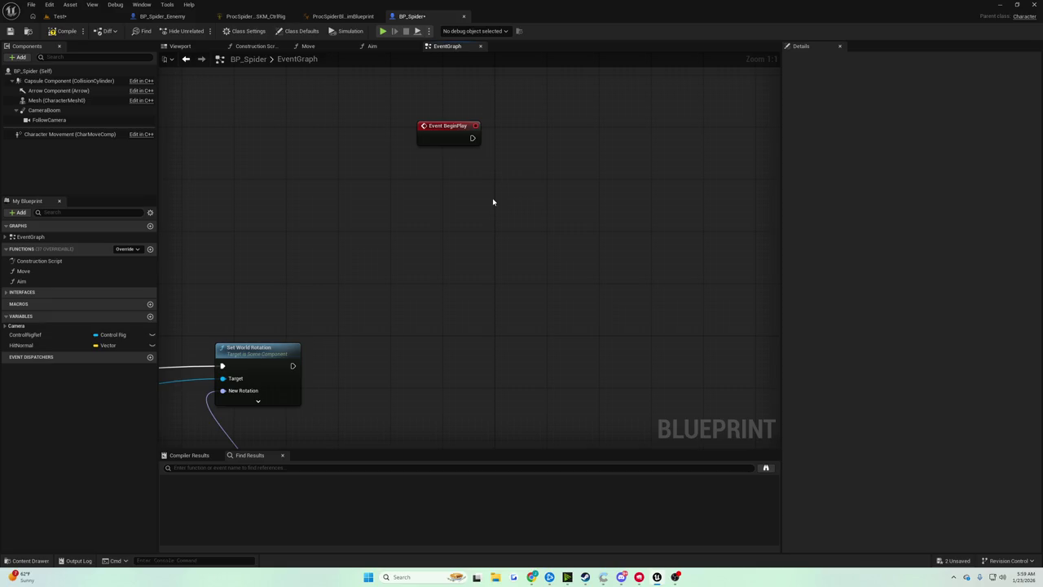
pyautogui.rightClick(504, 199)
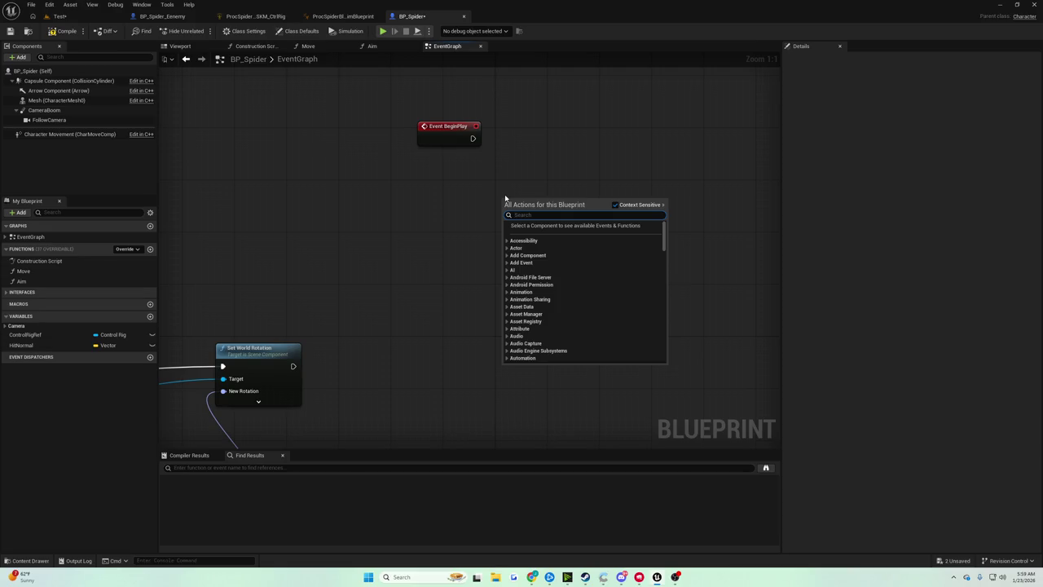
pyautogui.click(235, 102)
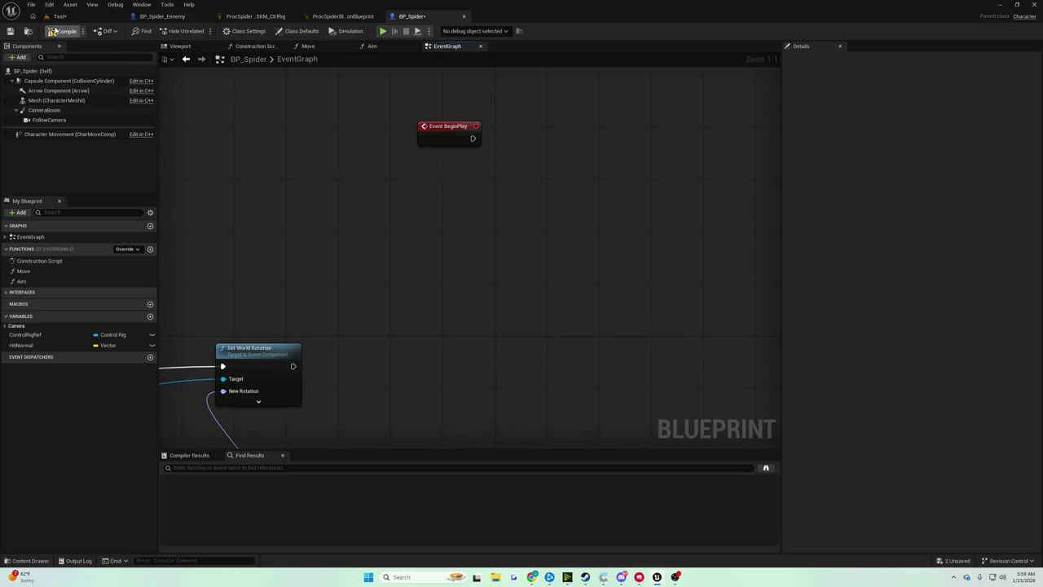
# Step: Save BP_Spider, return to the Test level, and save all levels and assets
pyautogui.click(11, 30)
pyautogui.click(57, 16)
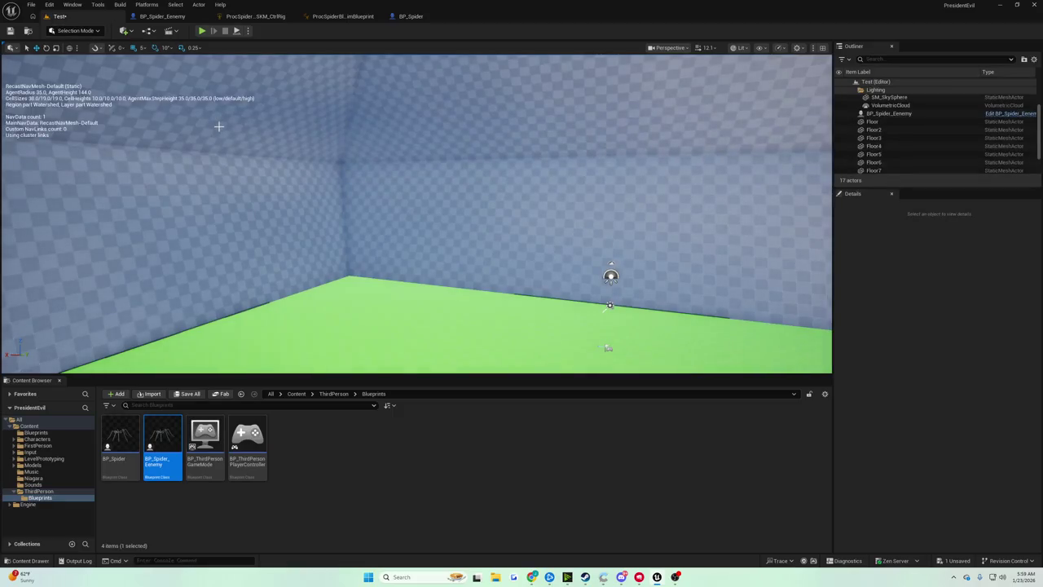
pyautogui.hotkey('ctrl', 's')
# Step: Fly the viewport camera around the room above the green floor
pyautogui.moveTo(339, 157)
pyautogui.mouseDown()
pyautogui.moveTo(339, 122)
pyautogui.moveTo(339, 211)
pyautogui.moveTo(339, 163)
pyautogui.moveTo(351, 171)
pyautogui.moveTo(383, 159)
pyautogui.moveTo(377, 212)
pyautogui.mouseUp()
pyautogui.moveTo(376, 163)
pyautogui.mouseDown()
pyautogui.moveTo(375, 139)
pyautogui.moveTo(376, 163)
pyautogui.mouseUp()
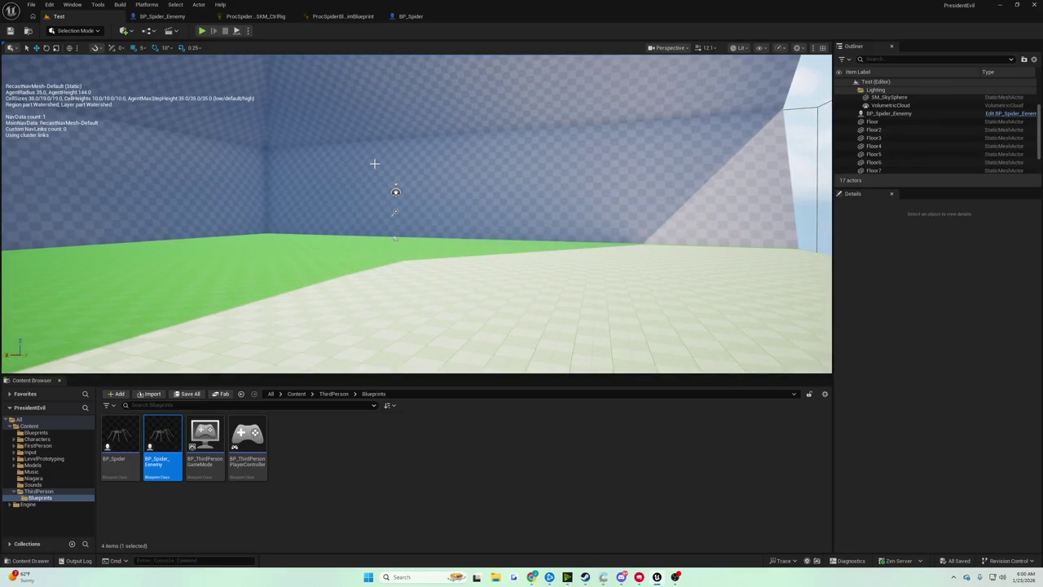
pyautogui.moveTo(374, 164)
pyautogui.mouseDown()
pyautogui.moveTo(377, 178)
pyautogui.moveTo(372, 167)
pyautogui.mouseUp()
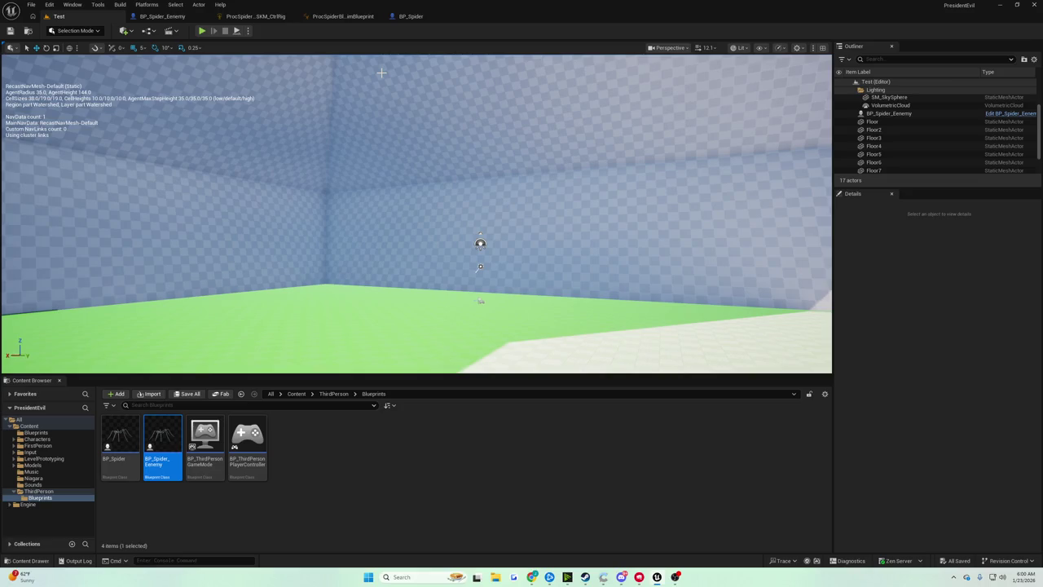
pyautogui.click(201, 30)
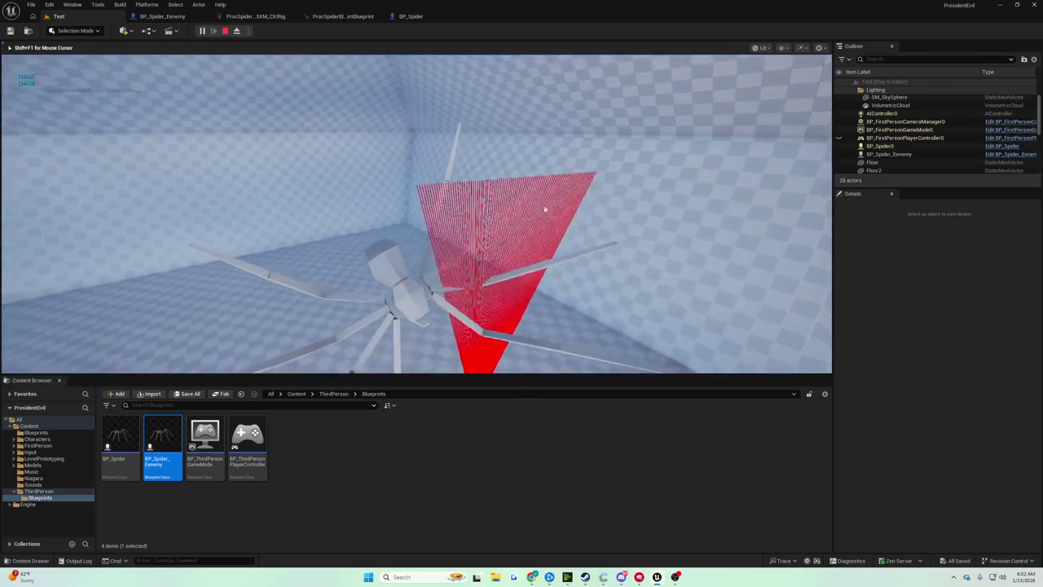
pyautogui.press('Escape')
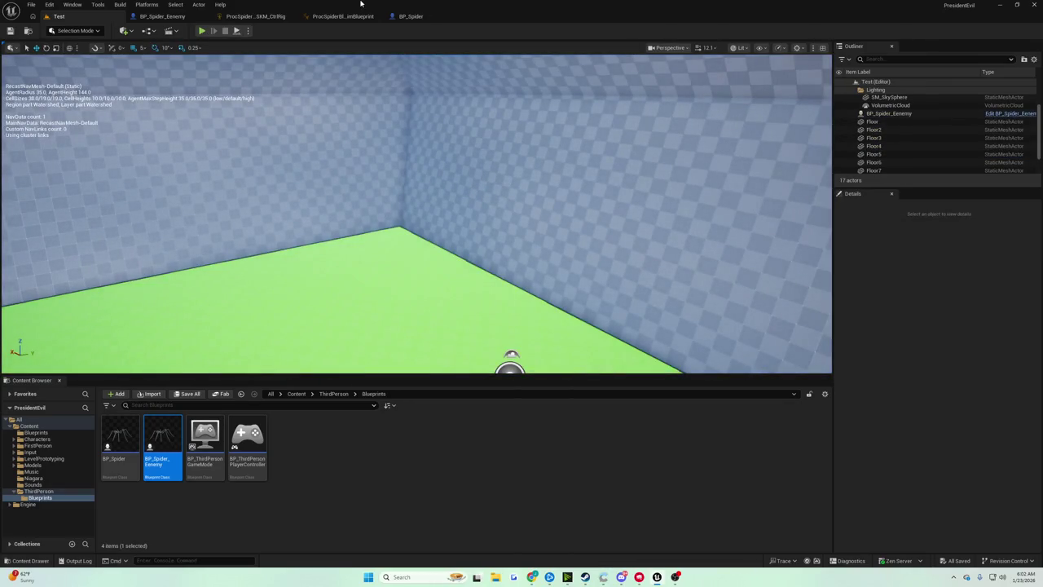
# Step: Return to the BP_Spider Event Graph and pan across the Movement Input and Jump Input groups
pyautogui.click(395, 18)
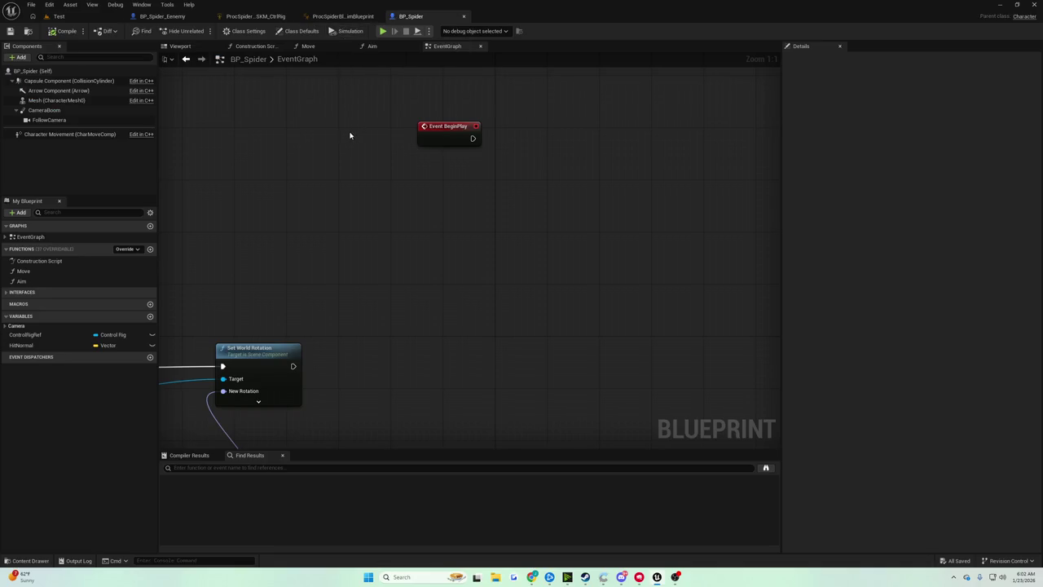
pyautogui.scroll(-4, 343, 127)
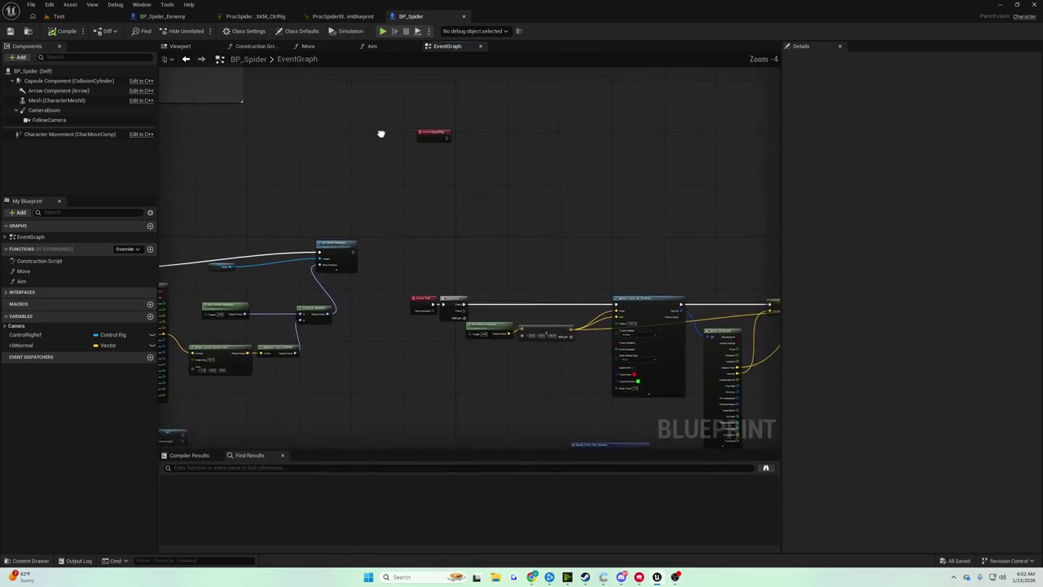
pyautogui.scroll(5, 391, 178)
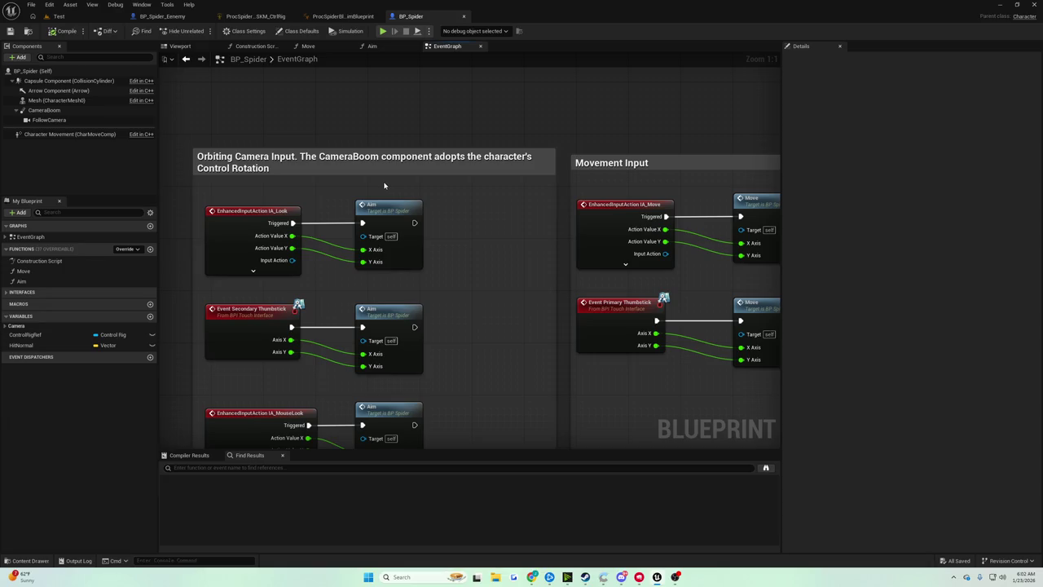
pyautogui.moveTo(385, 186); pyautogui.dragTo(114, 149)
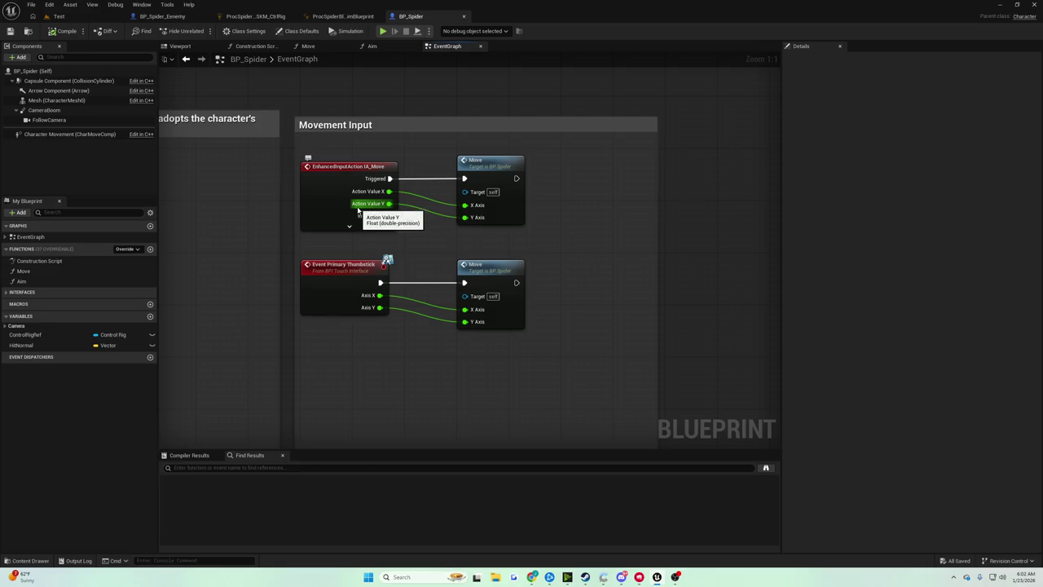
pyautogui.scroll(-2, 363, 214)
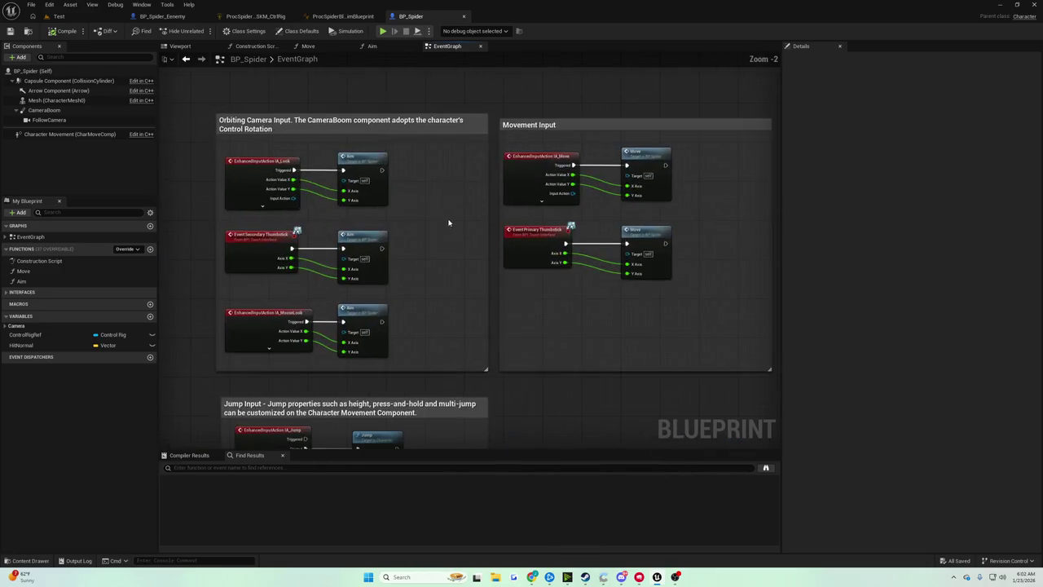
pyautogui.moveTo(448, 223)
pyautogui.mouseDown()
pyautogui.moveTo(287, 147)
pyautogui.moveTo(503, 170)
pyautogui.moveTo(481, 89)
pyautogui.moveTo(389, 166)
pyautogui.mouseUp()
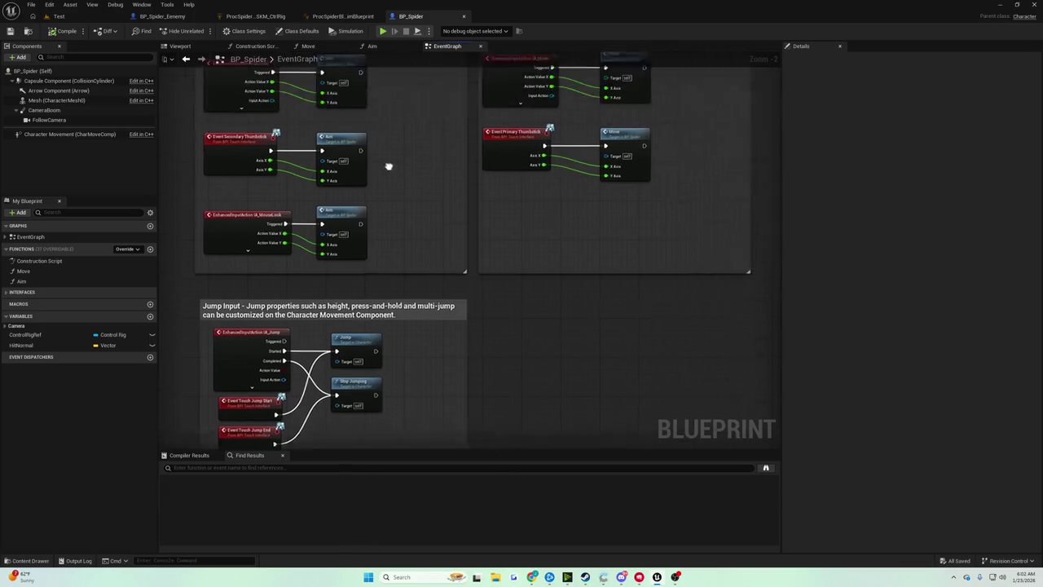
pyautogui.scroll(2, 517, 185)
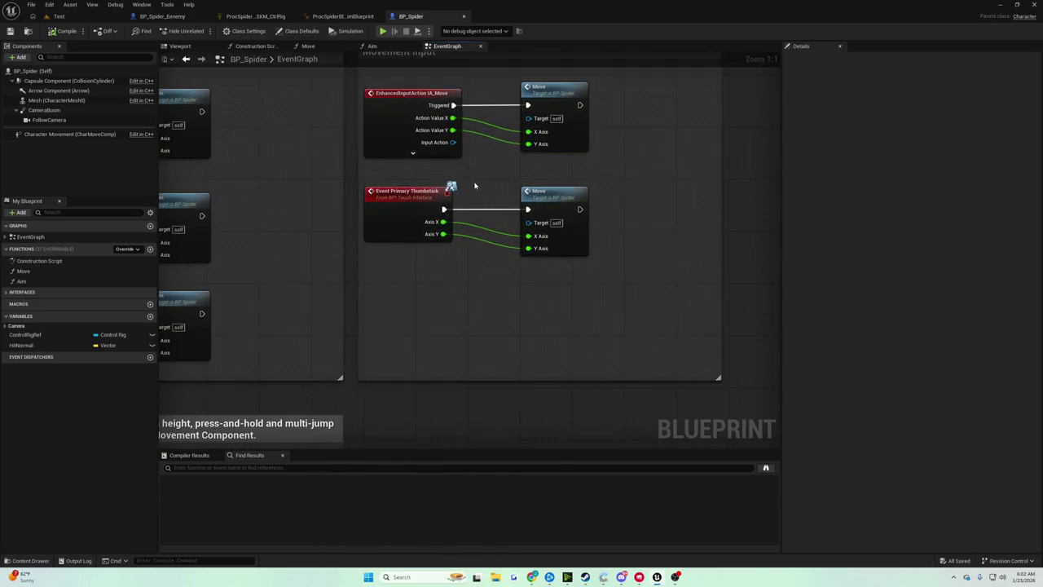
pyautogui.scroll(-4, 458, 194)
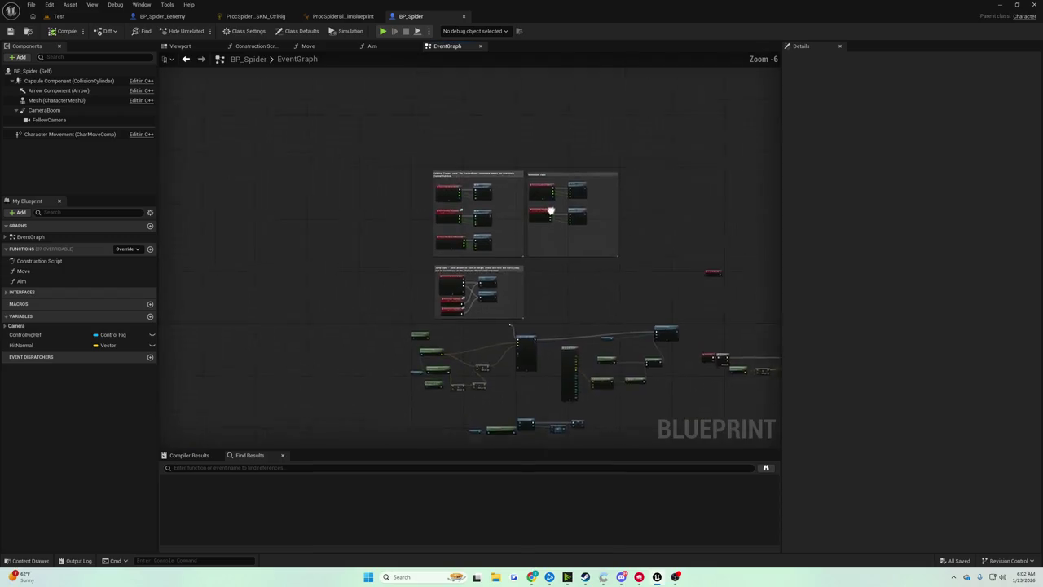
pyautogui.scroll(4, 467, 188)
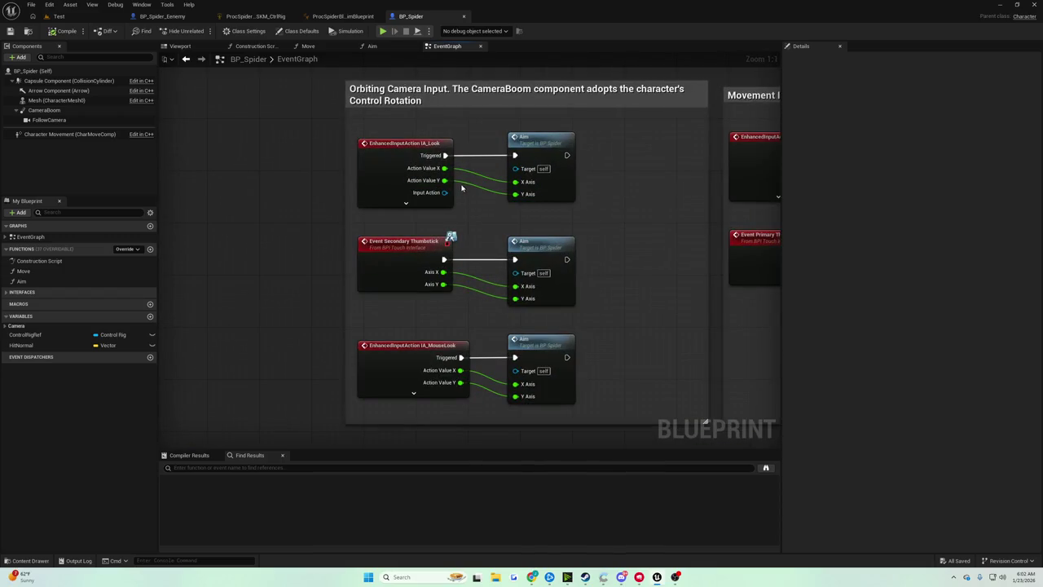
pyautogui.moveTo(466, 187); pyautogui.dragTo(460, 128)
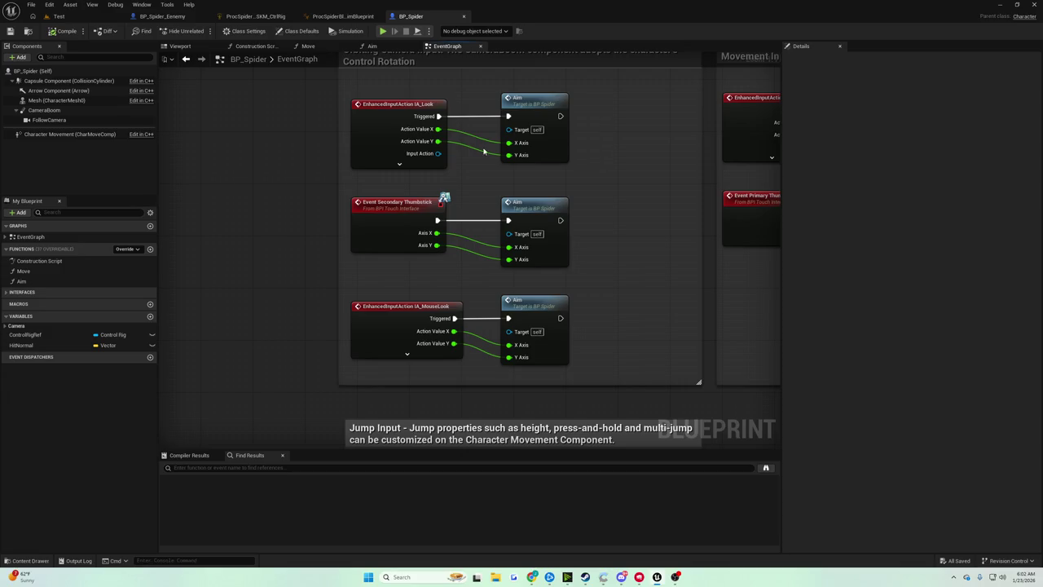
# Step: Pan the Event Graph to bring the Jump Input group and line trace nodes into view
pyautogui.moveTo(483, 152); pyautogui.dragTo(474, 54)
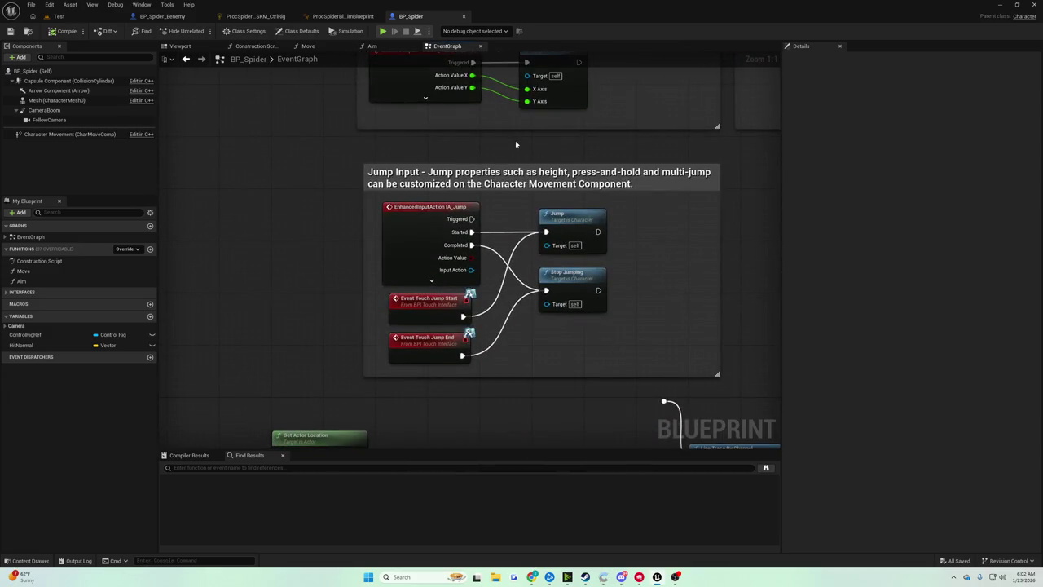
pyautogui.scroll(-2, 515, 140)
pyautogui.moveTo(514, 142); pyautogui.dragTo(515, 112)
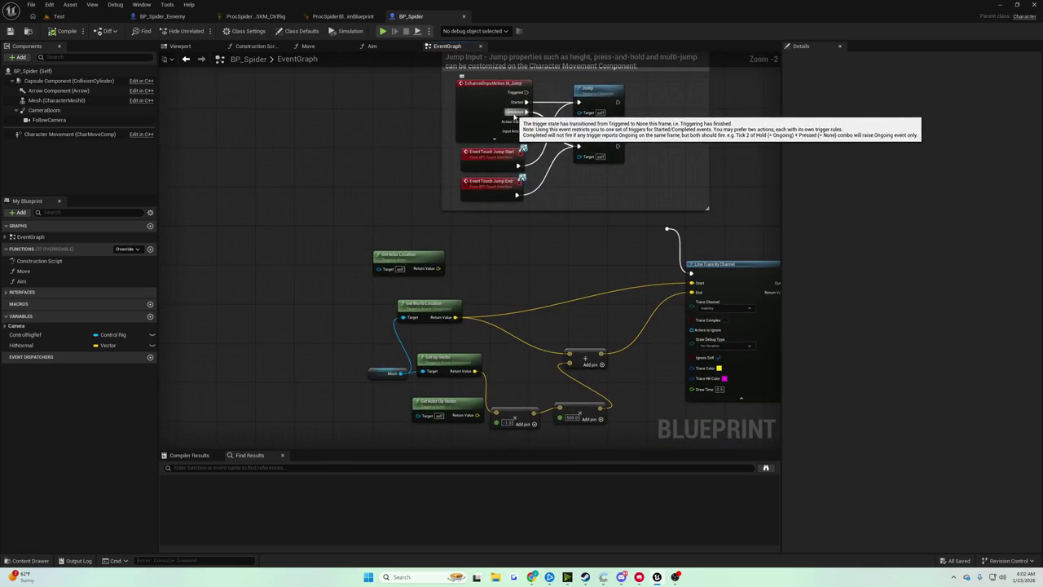
pyautogui.scroll(-3, 515, 114)
pyautogui.scroll(5, 515, 115)
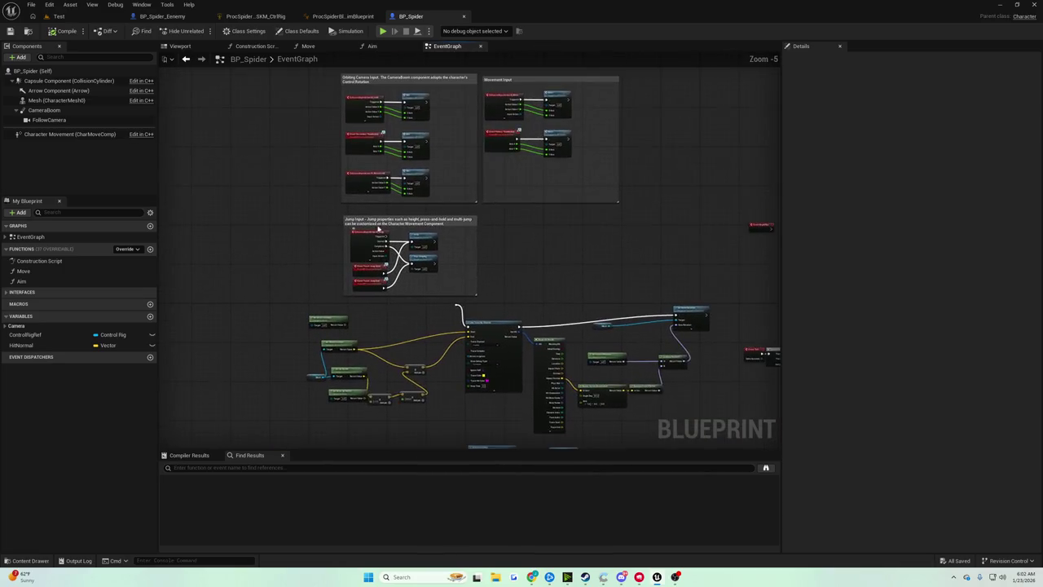
pyautogui.moveTo(332, 190)
pyautogui.mouseDown()
pyautogui.moveTo(355, 141)
pyautogui.moveTo(224, 145)
pyautogui.mouseUp()
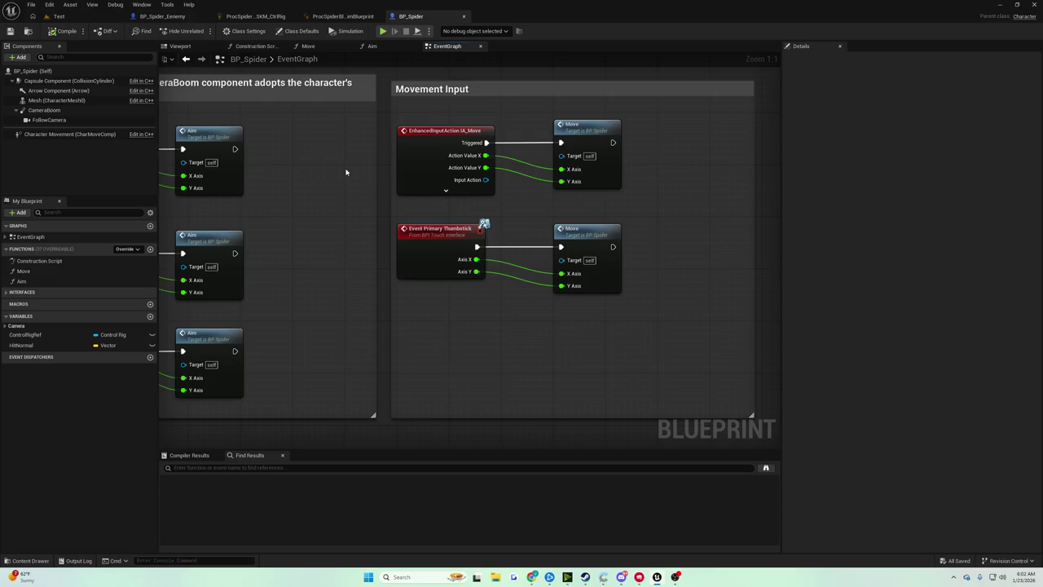
# Step: Marquee-select the Event Primary Thumbstick and Move nodes and shift them lower
pyautogui.moveTo(345, 168); pyautogui.dragTo(329, 170)
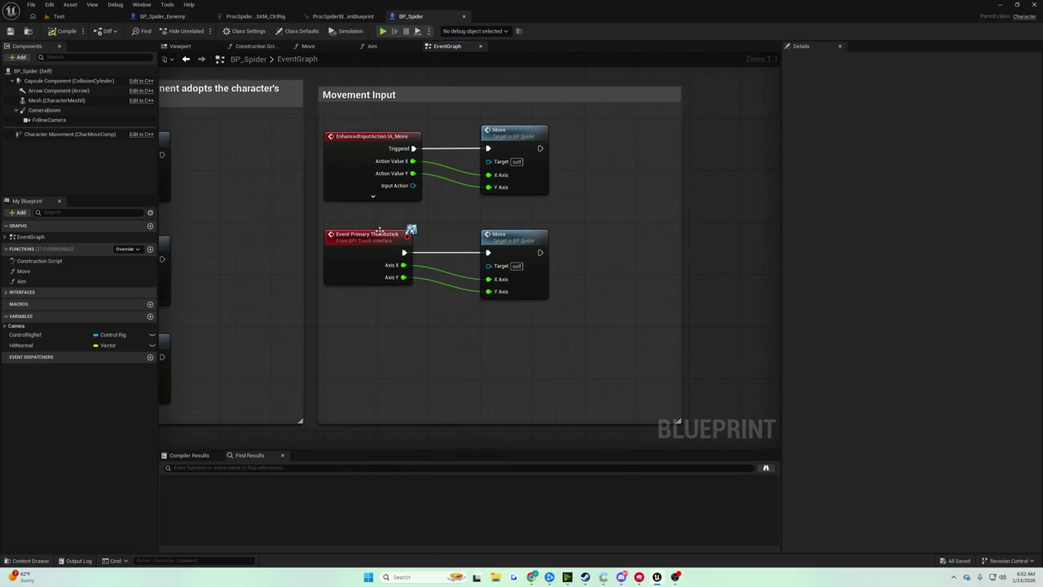
pyautogui.moveTo(376, 225)
pyautogui.mouseDown()
pyautogui.moveTo(493, 265)
pyautogui.moveTo(529, 334)
pyautogui.mouseUp()
pyautogui.click(489, 216)
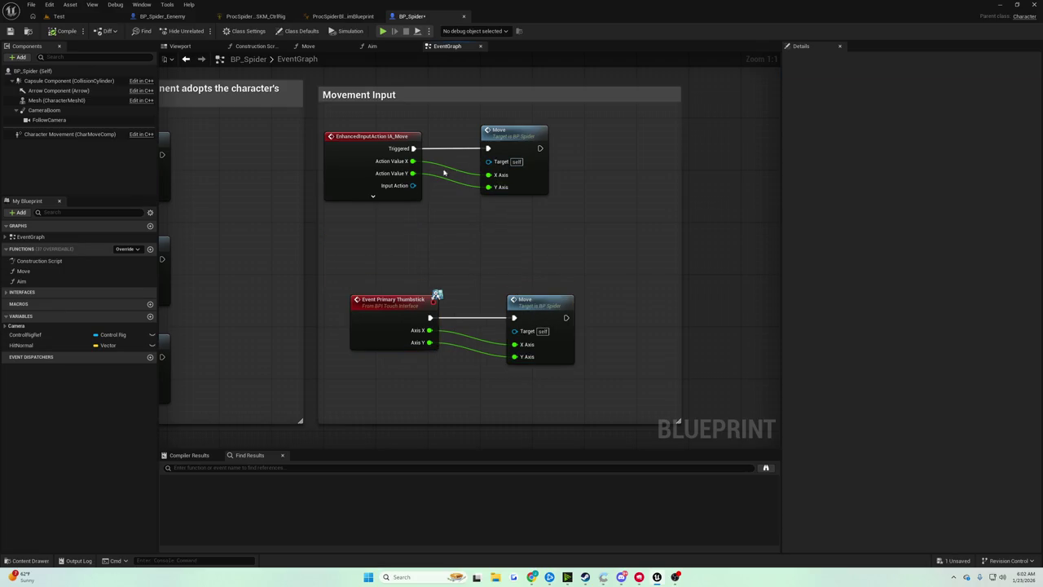
# Step: Expand and collapse the IA_Move event pins, then open the Move function graph
pyautogui.click(372, 197)
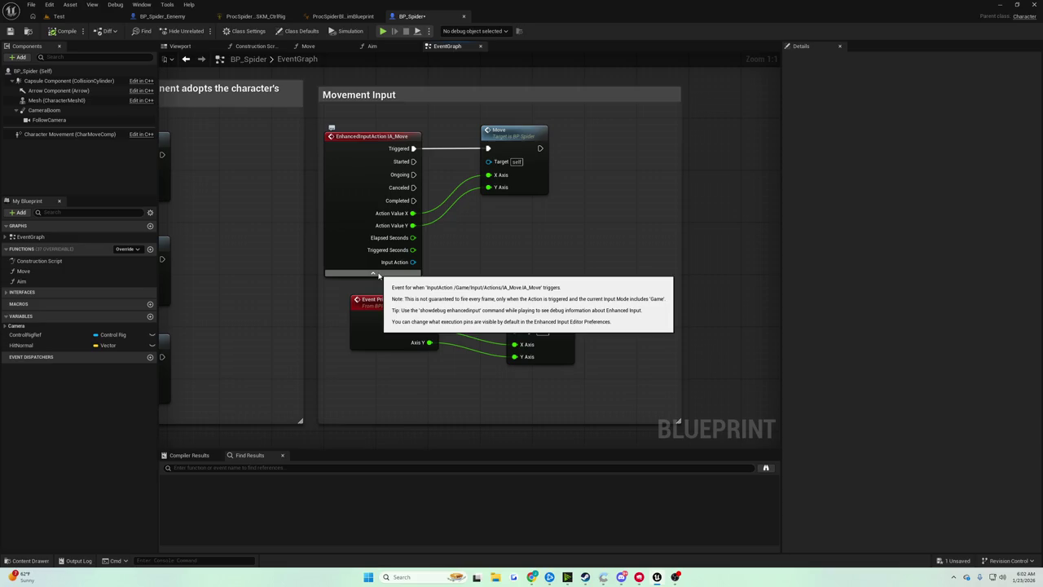
pyautogui.click(375, 273)
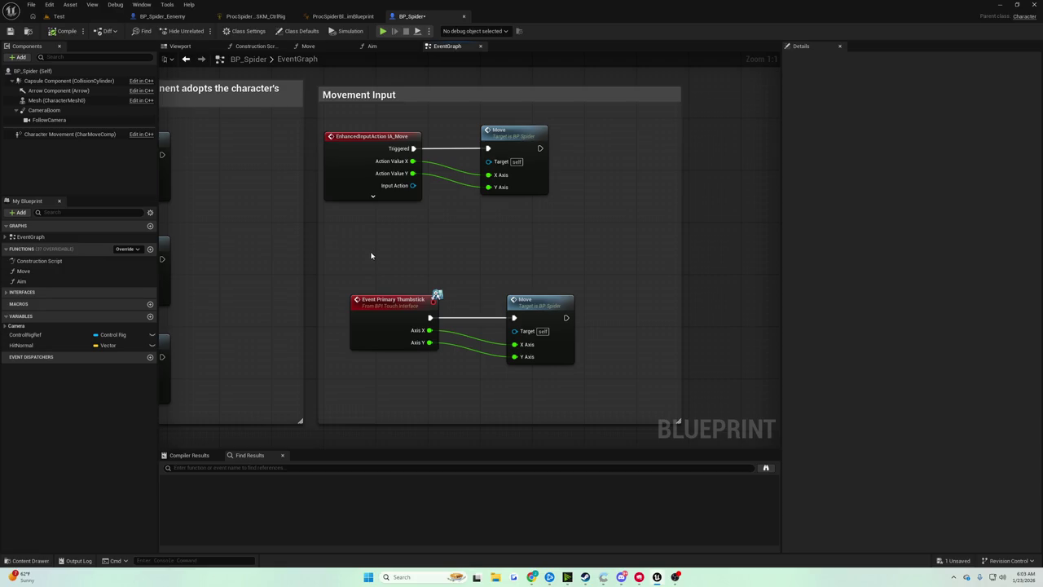
pyautogui.moveTo(455, 215); pyautogui.dragTo(409, 237)
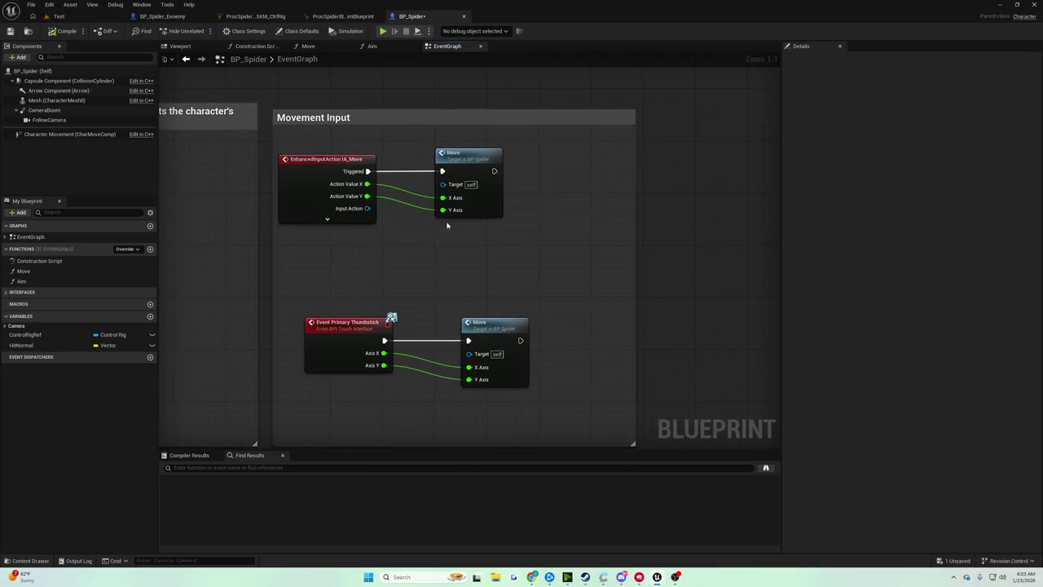
pyautogui.doubleClick(478, 161)
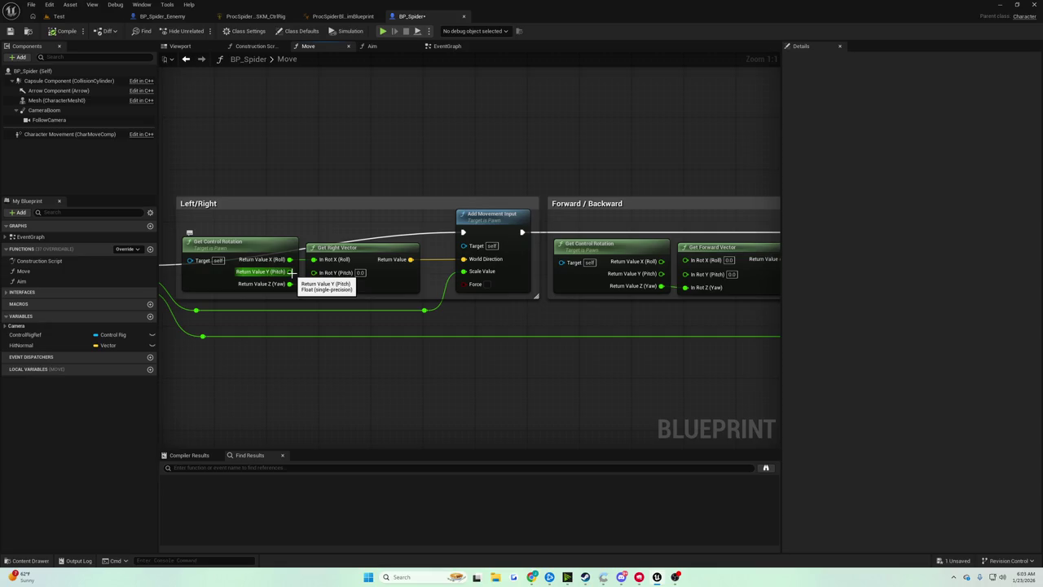
# Step: Review the Move function's Forward/Backward and Left/Right sections, then return to the Event Graph
pyautogui.moveTo(292, 272); pyautogui.dragTo(0, 270)
pyautogui.moveTo(118, 248)
pyautogui.mouseDown()
pyautogui.moveTo(620, 253)
pyautogui.moveTo(231, 242)
pyautogui.moveTo(509, 245)
pyautogui.moveTo(266, 242)
pyautogui.moveTo(470, 235)
pyautogui.mouseUp()
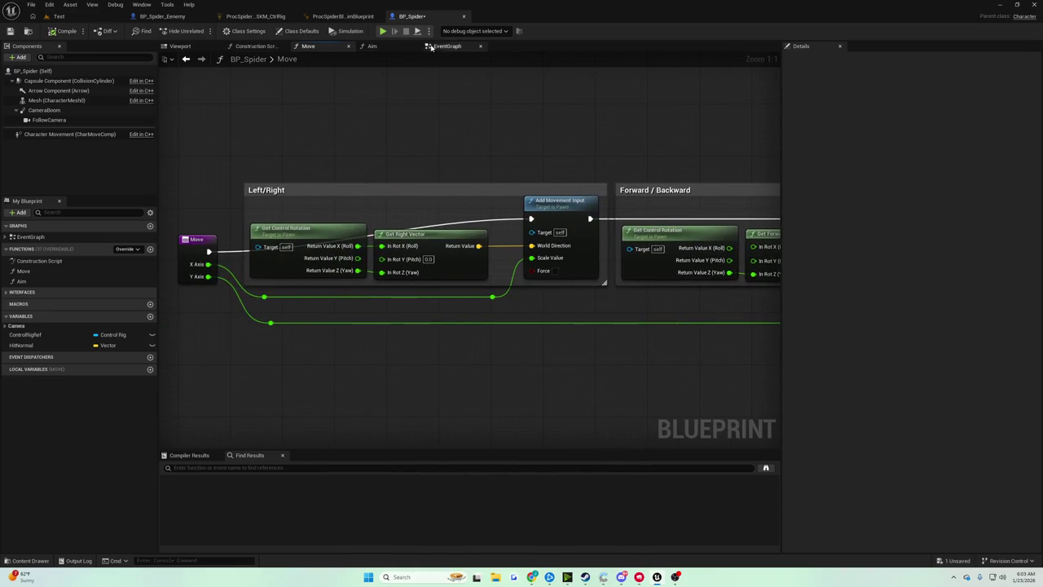
pyautogui.click(441, 48)
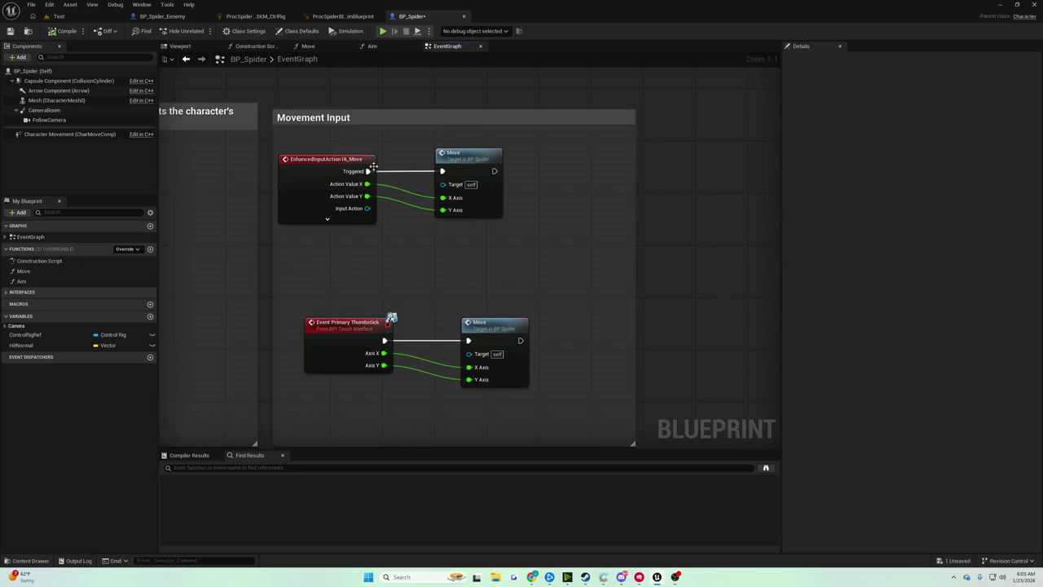
pyautogui.scroll(-3, 374, 160)
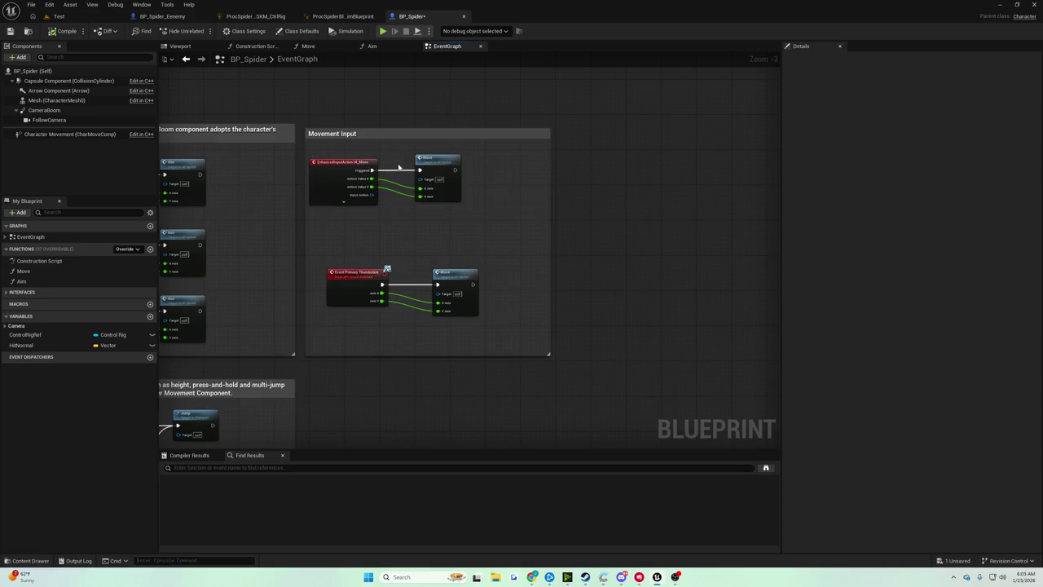
pyautogui.scroll(3, 401, 174)
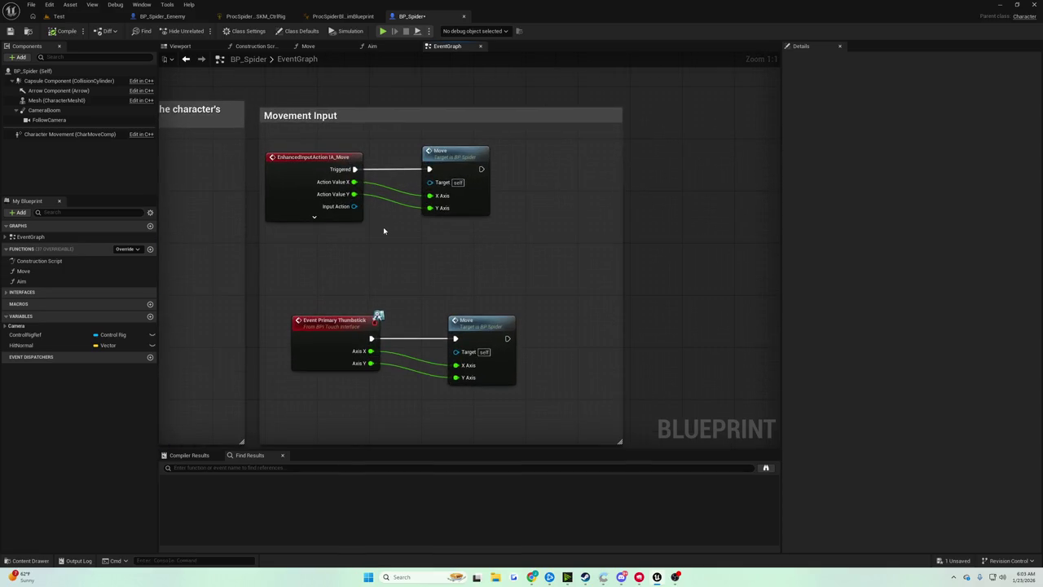
# Step: Select the Move node, save BP_Spider, and reopen the Move function graph
pyautogui.moveTo(457, 163); pyautogui.dragTo(462, 163)
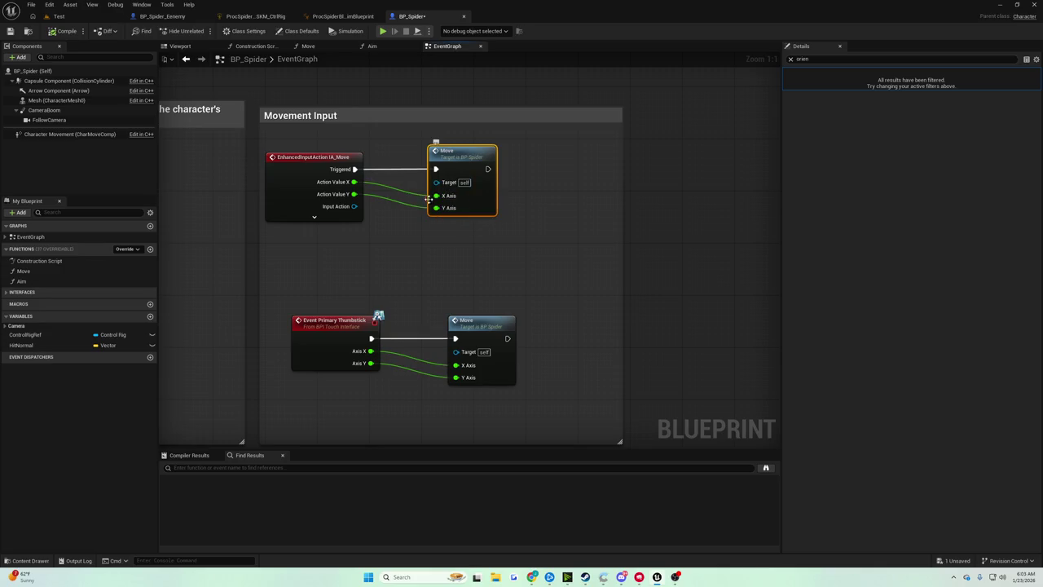
pyautogui.click(10, 31)
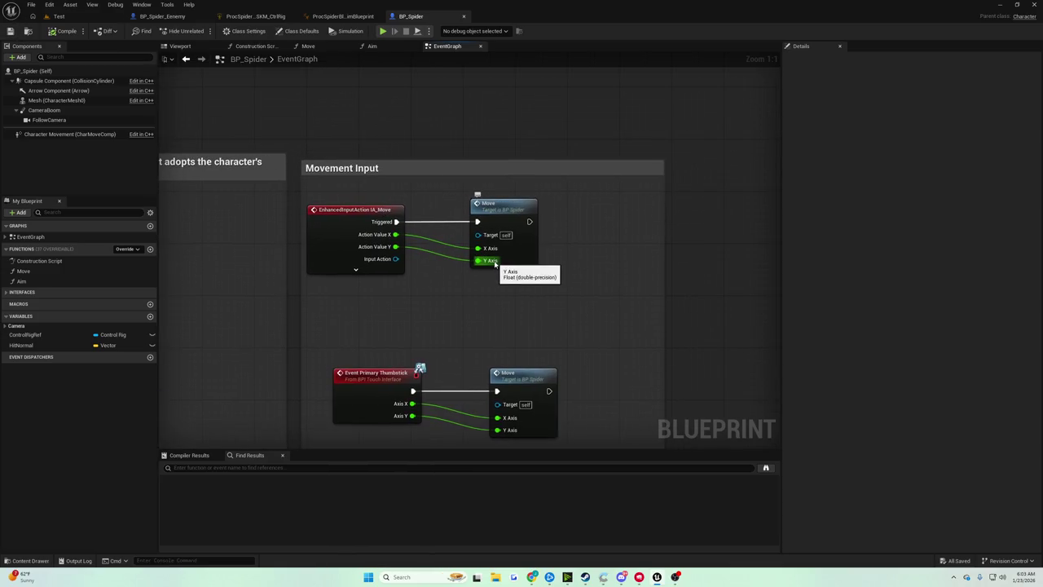
pyautogui.doubleClick(499, 210)
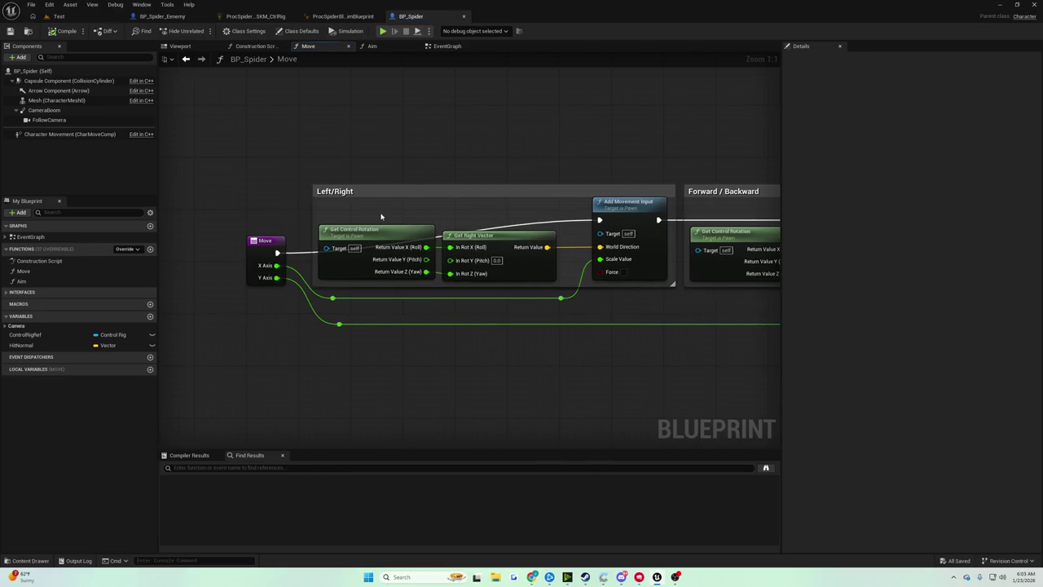
# Step: Widen the Left/Right comment box and shift Add Movement Input right to reveal the Forward/Backward section
pyautogui.moveTo(457, 202)
pyautogui.mouseDown()
pyautogui.moveTo(341, 215)
pyautogui.moveTo(409, 217)
pyautogui.mouseUp()
pyautogui.moveTo(327, 237)
pyautogui.mouseDown()
pyautogui.moveTo(436, 249)
pyautogui.moveTo(350, 244)
pyautogui.moveTo(326, 236)
pyautogui.moveTo(305, 207)
pyautogui.mouseUp()
pyautogui.moveTo(471, 220); pyautogui.dragTo(603, 220)
pyautogui.moveTo(421, 209); pyautogui.dragTo(598, 224)
# Step: Add a Get Control Rotation node below the Forward/Backward section
pyautogui.rightClick(400, 318)
pyautogui.write('get control rotatio')
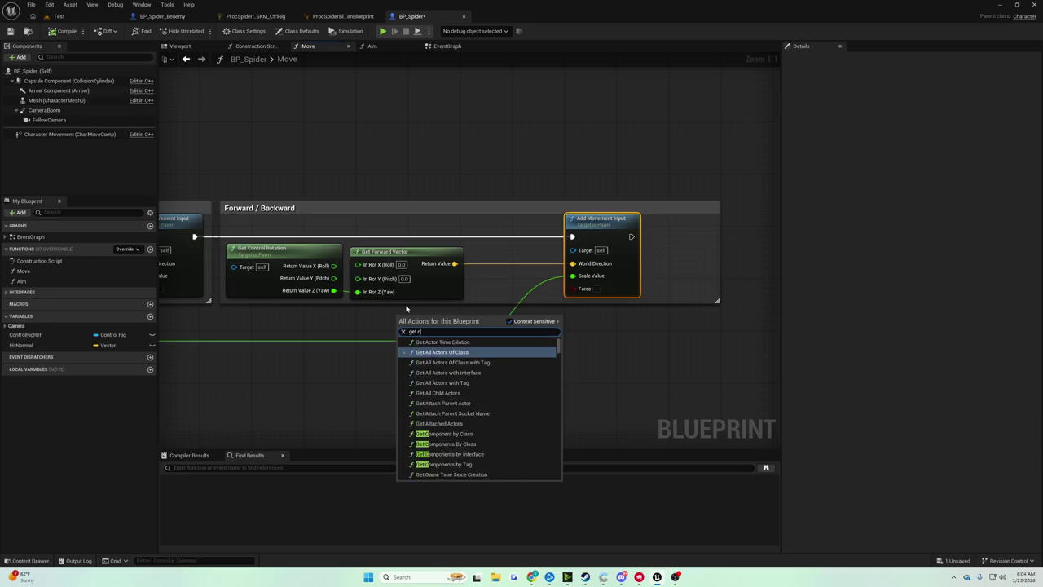
pyautogui.press('Return')
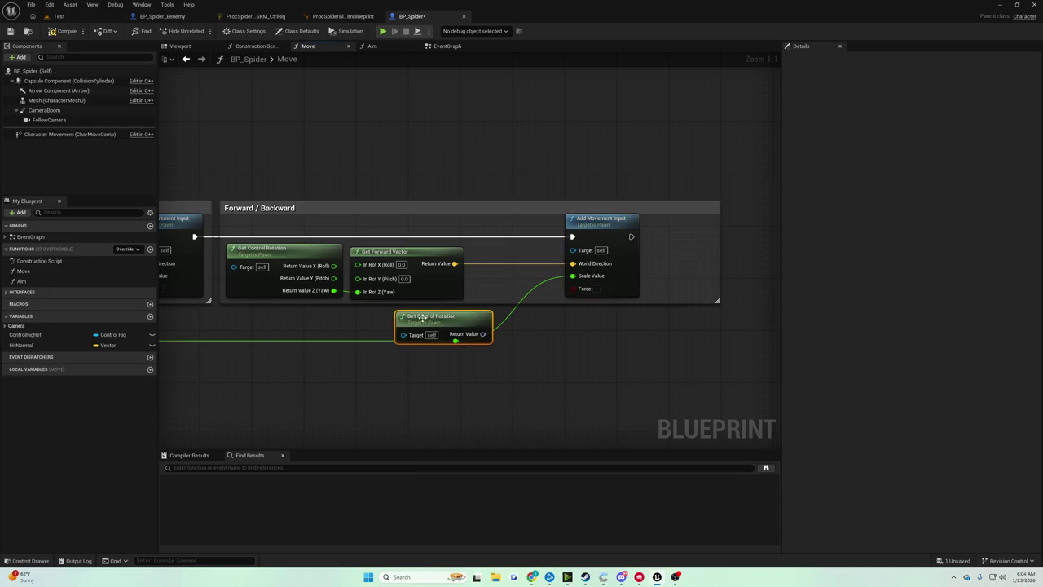
pyautogui.moveTo(489, 326)
pyautogui.mouseDown()
pyautogui.moveTo(429, 408)
pyautogui.moveTo(484, 374)
pyautogui.moveTo(573, 263)
pyautogui.mouseUp()
pyautogui.click(58, 16)
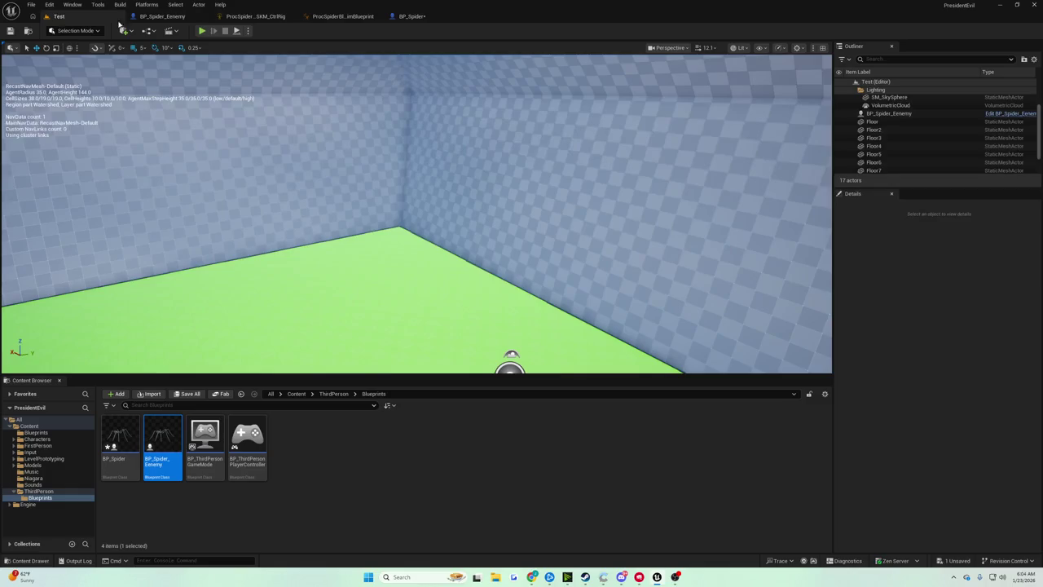
pyautogui.click(202, 30)
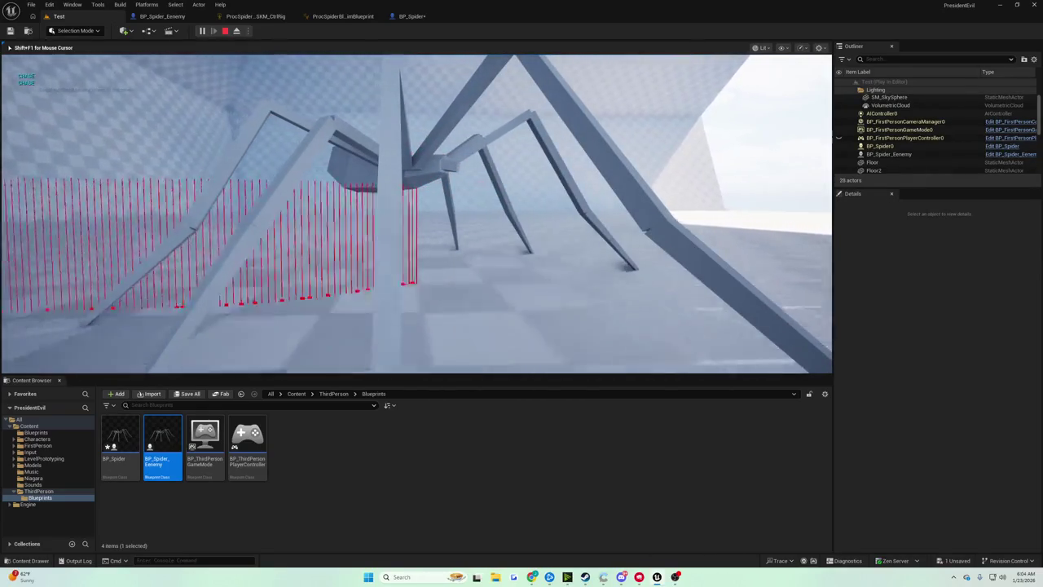
pyautogui.press('Escape')
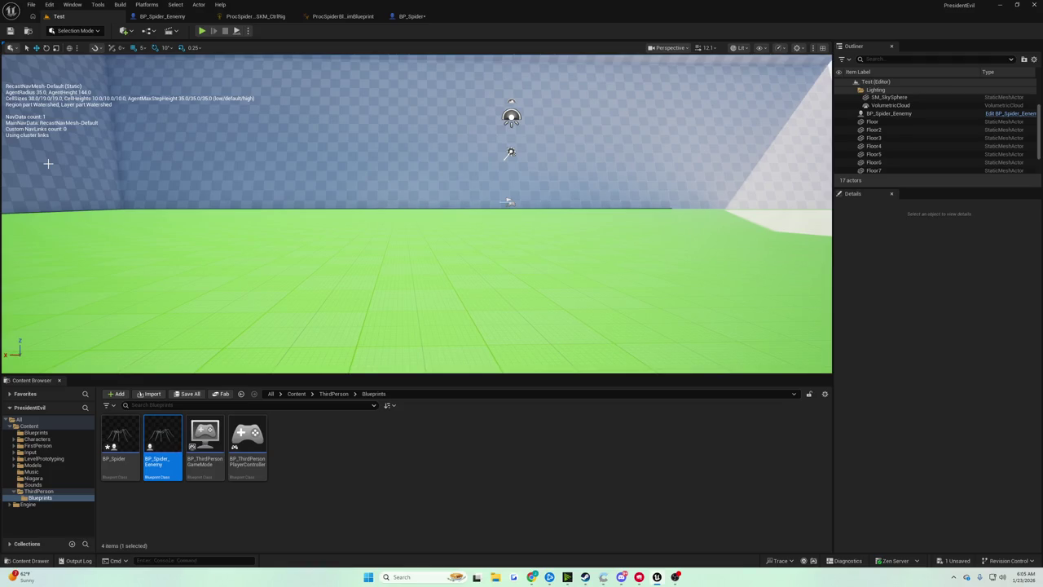
# Step: Set BP_Spider's Character Movement Gravity Scale to 0 and turn off Apply Gravity While Jumping
pyautogui.click(412, 15)
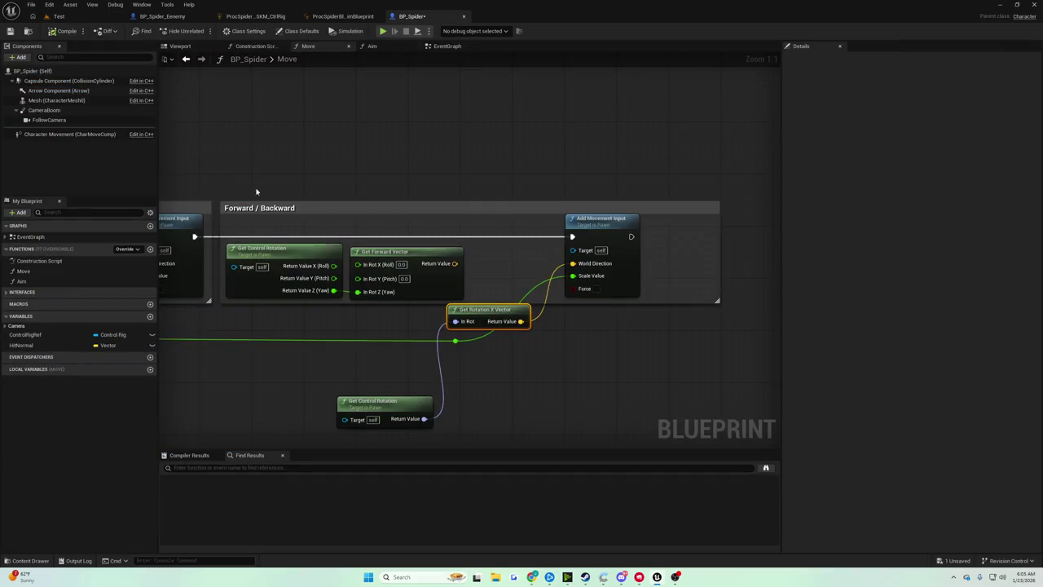
pyautogui.click(69, 134)
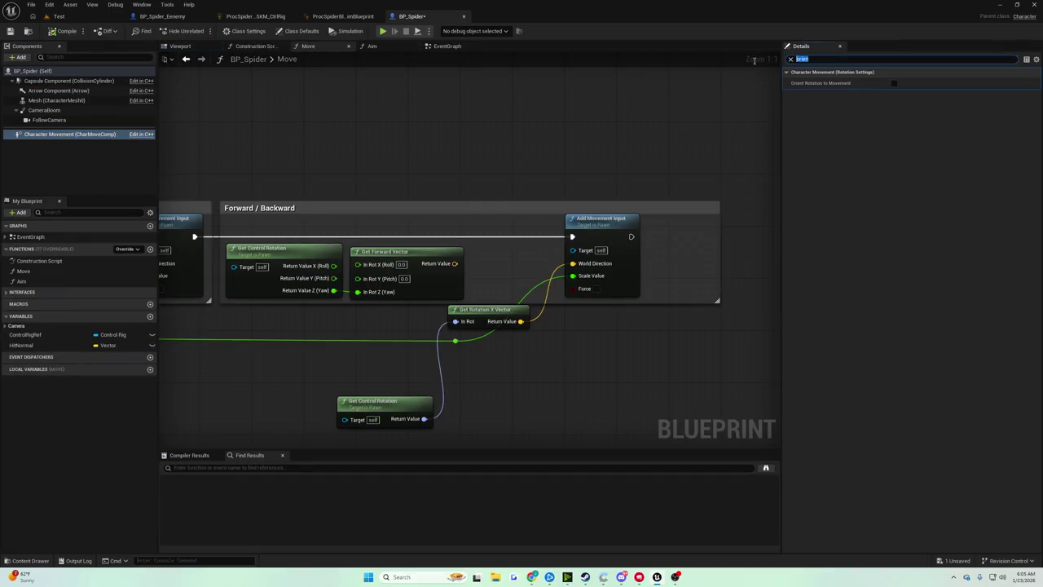
pyautogui.write('grav')
pyautogui.click(919, 85)
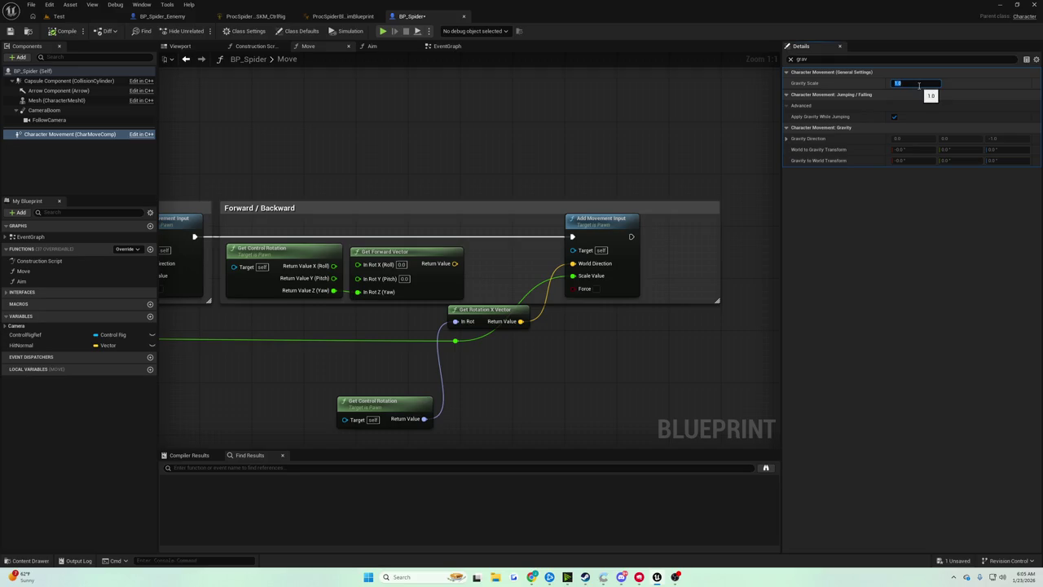
pyautogui.write('0')
pyautogui.press('Return')
pyautogui.click(62, 32)
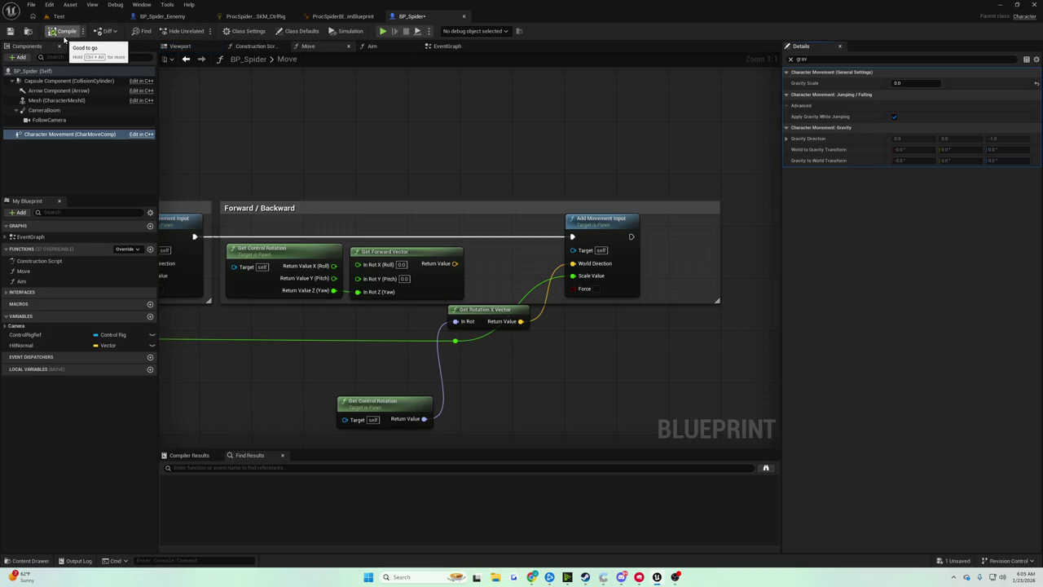
pyautogui.click(894, 117)
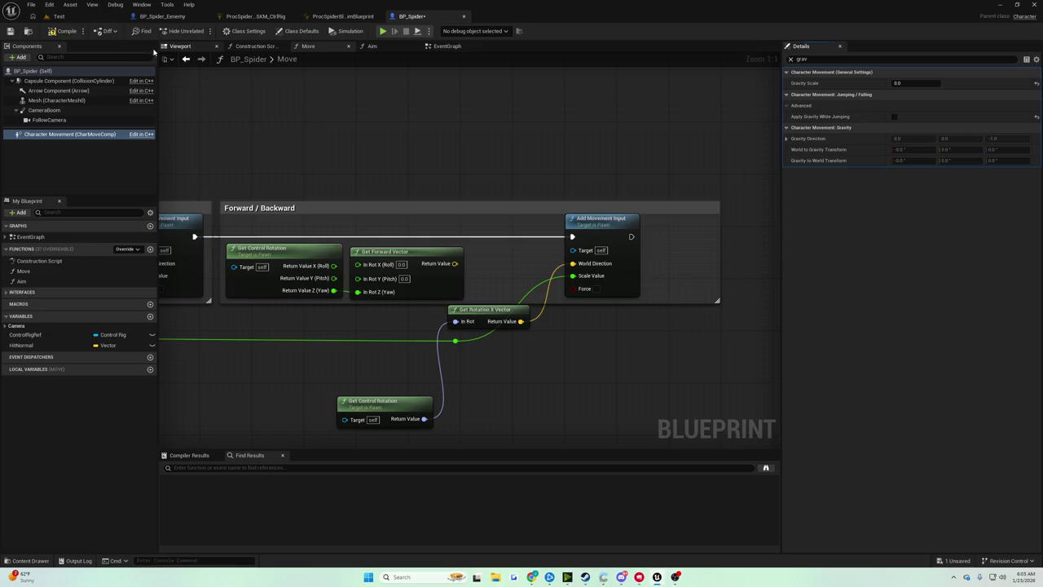
# Step: Save BP_Spider and return to the EventGraph
pyautogui.click(9, 31)
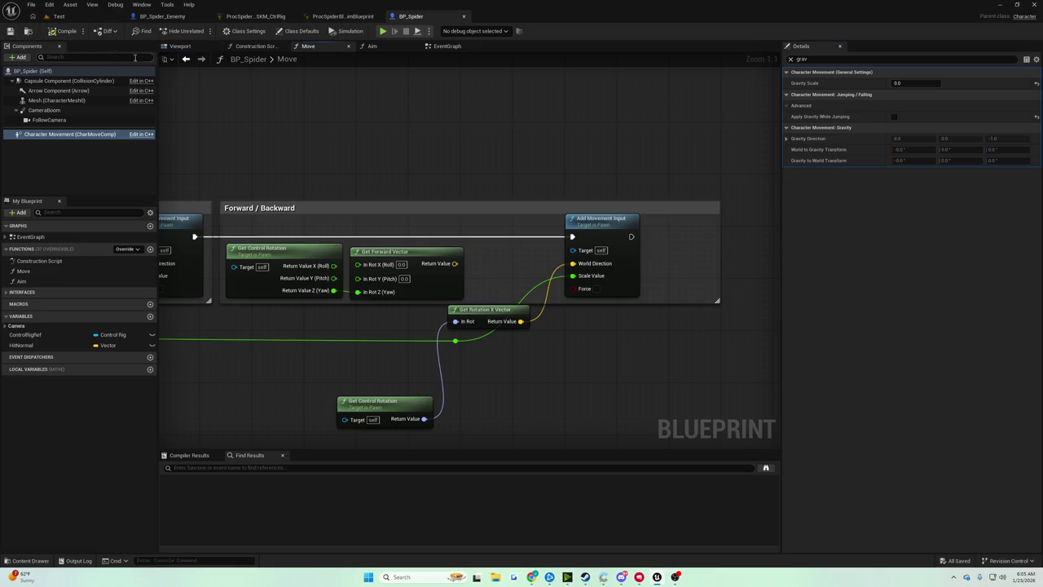
pyautogui.click(444, 47)
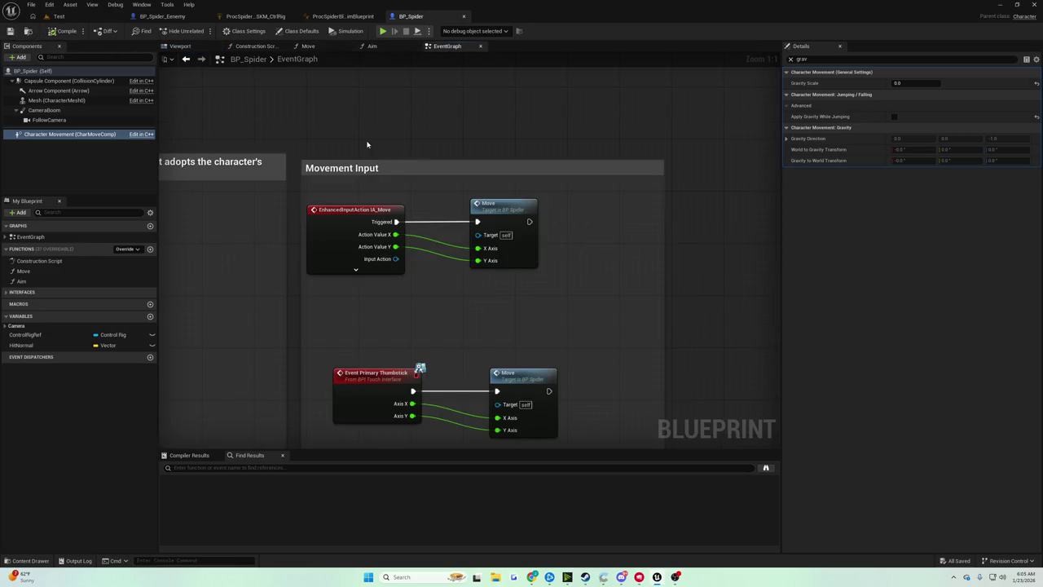
pyautogui.moveTo(373, 137); pyautogui.dragTo(410, 111)
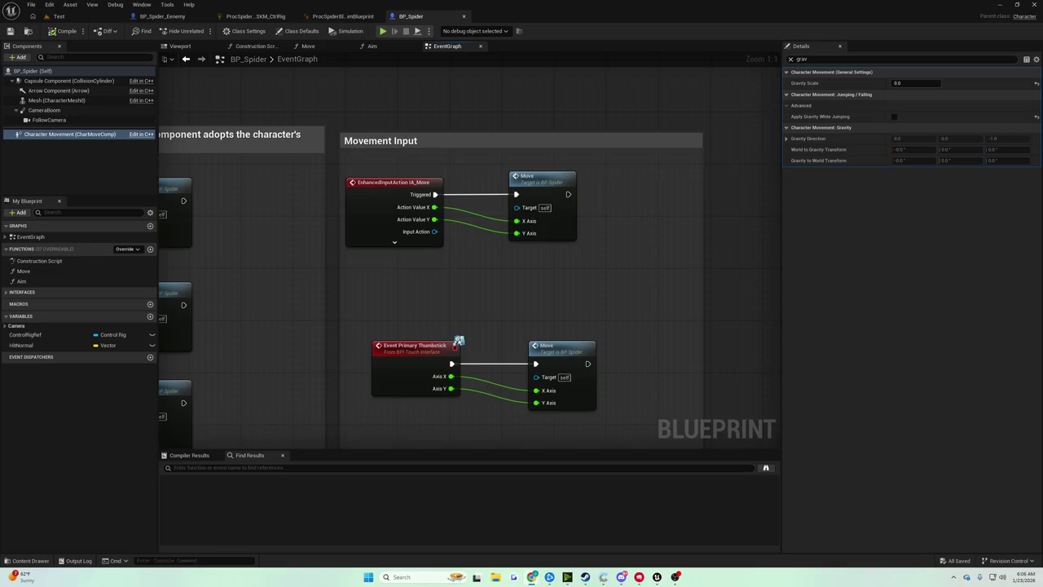
pyautogui.scroll(-5, 346, 213)
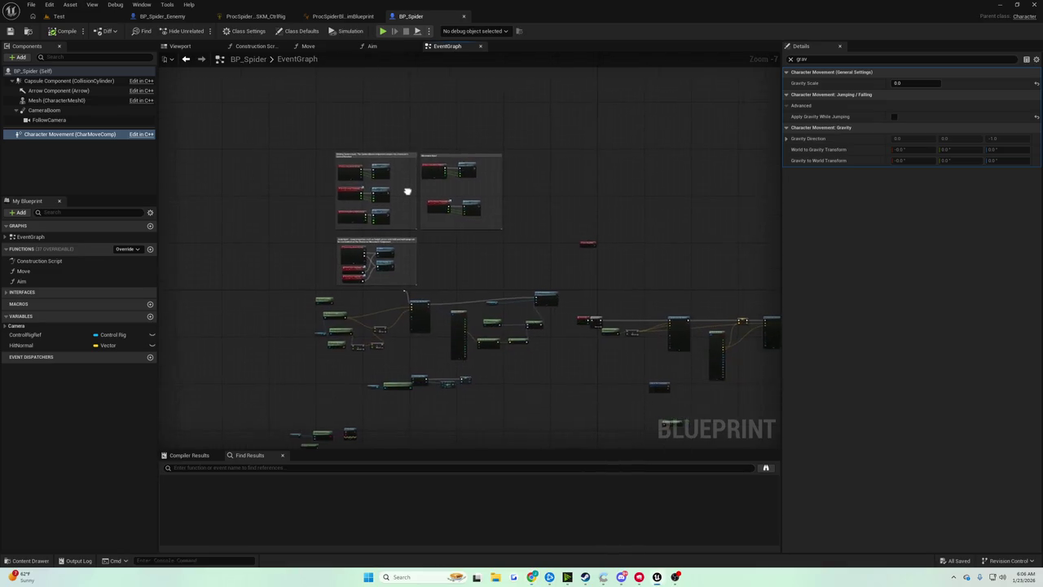
# Step: Expand Gravity Direction, restore Gravity Scale to 1.0, and re-enable Apply Gravity While Jumping
pyautogui.moveTo(395, 176)
pyautogui.mouseDown()
pyautogui.moveTo(386, 155)
pyautogui.moveTo(398, 300)
pyautogui.moveTo(374, 269)
pyautogui.mouseUp()
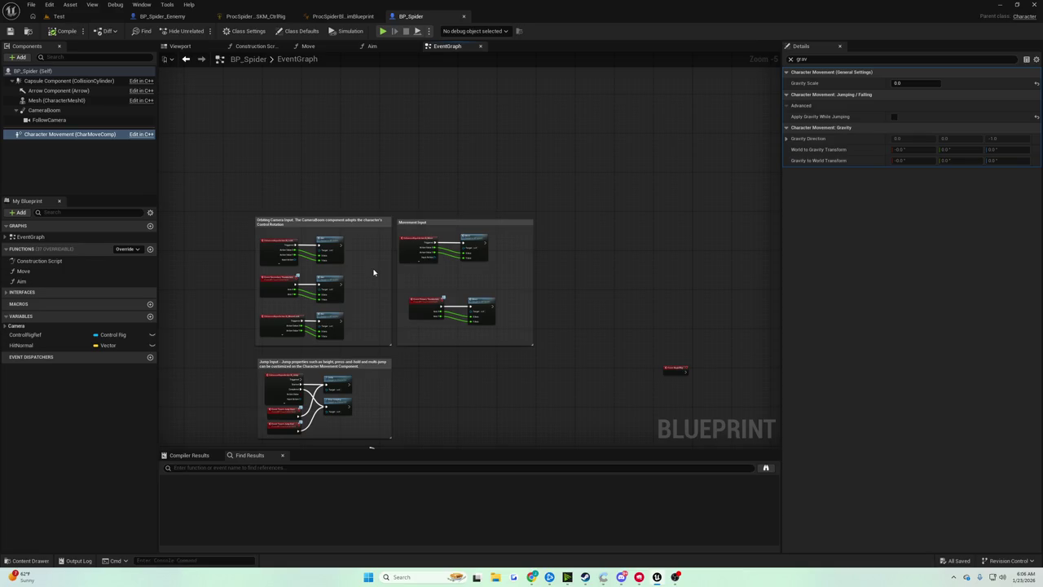
pyautogui.click(787, 139)
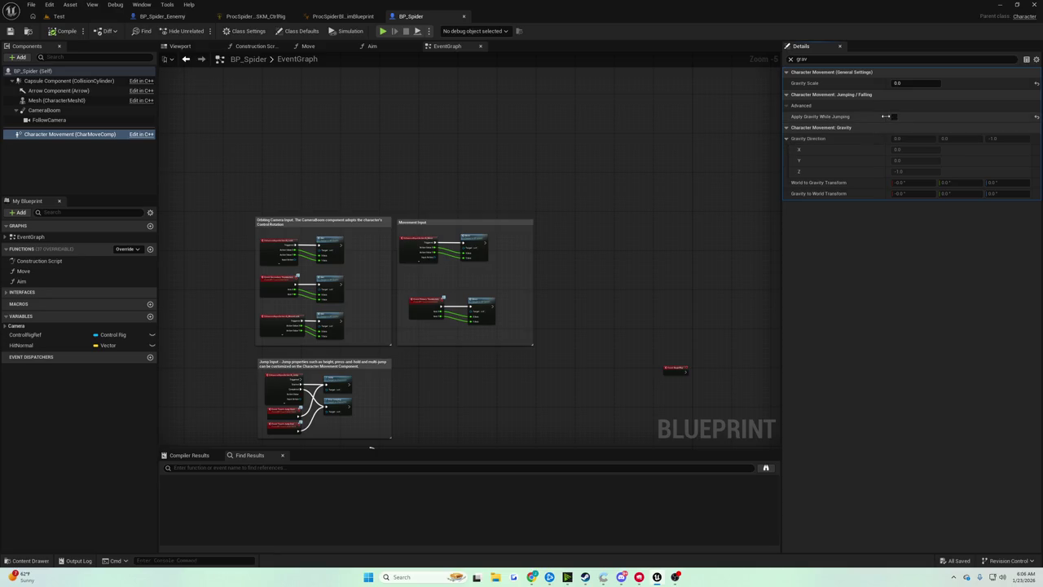
pyautogui.click(905, 83)
pyautogui.write('1')
pyautogui.press('Return')
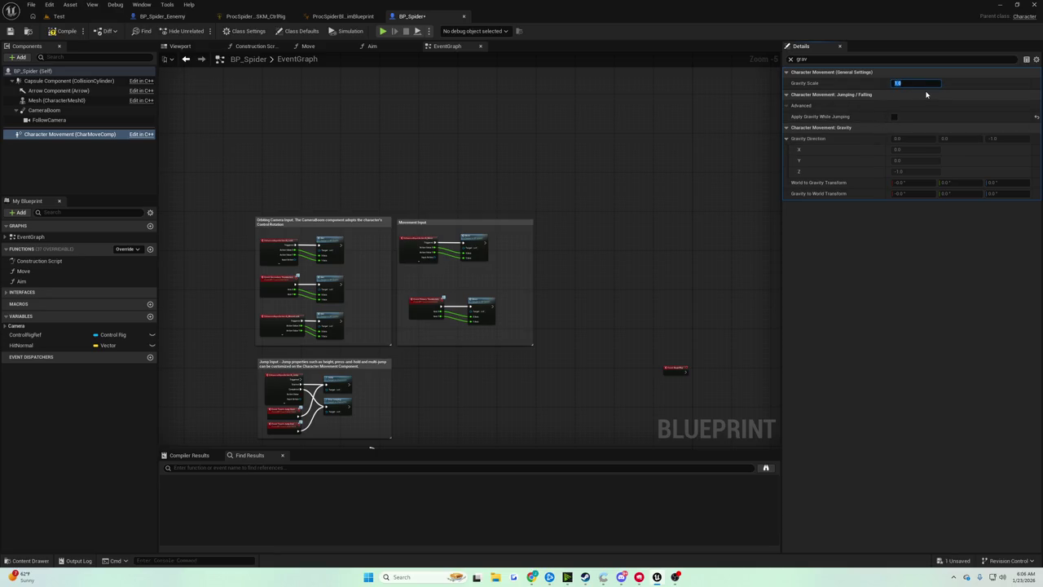
pyautogui.click(895, 117)
pyautogui.click(802, 59)
pyautogui.press('BackSpace')
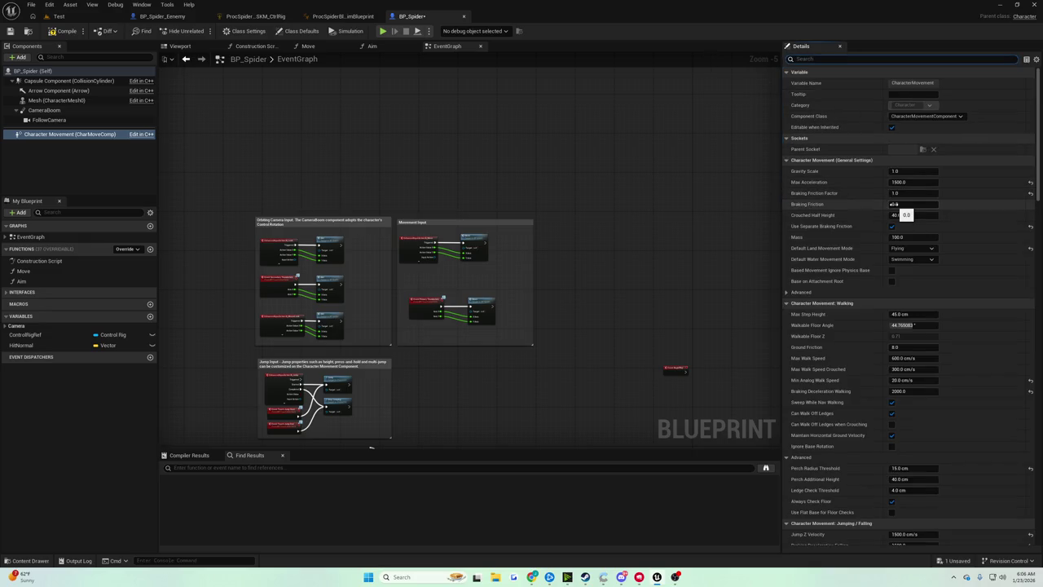
pyautogui.scroll(-10, 880, 207)
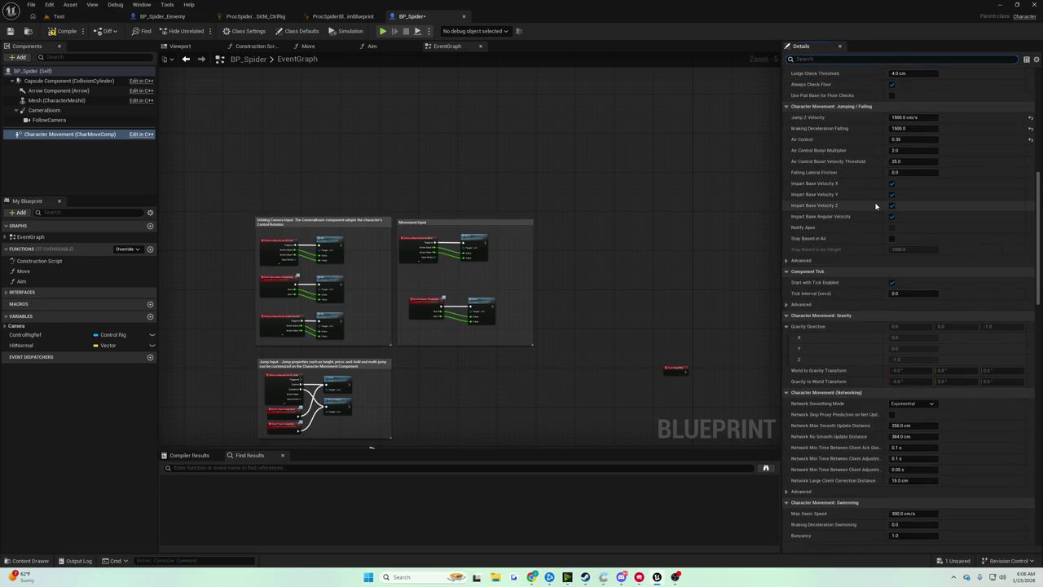
pyautogui.scroll(-5, 876, 206)
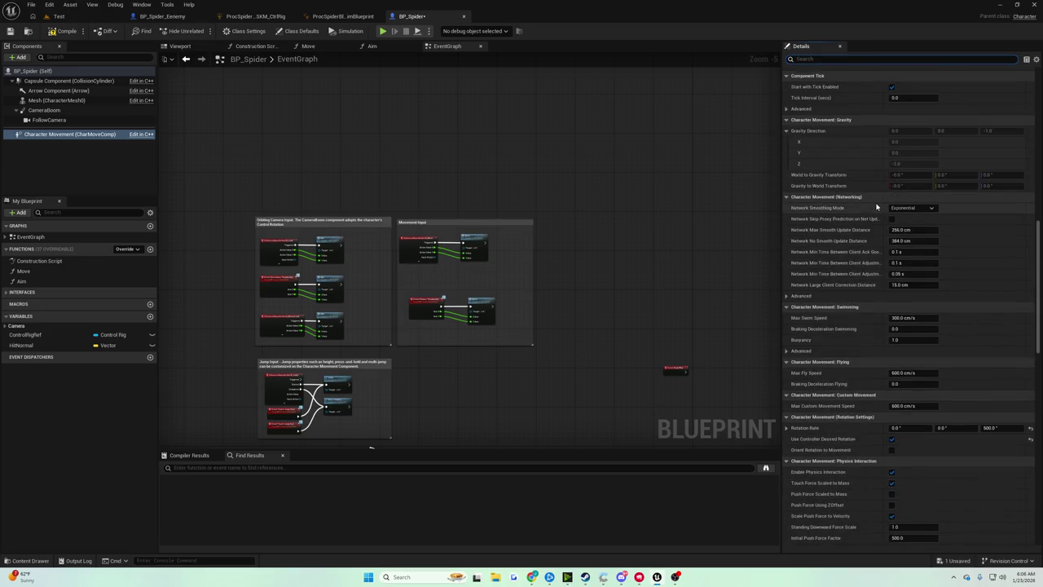
pyautogui.scroll(-5, 876, 207)
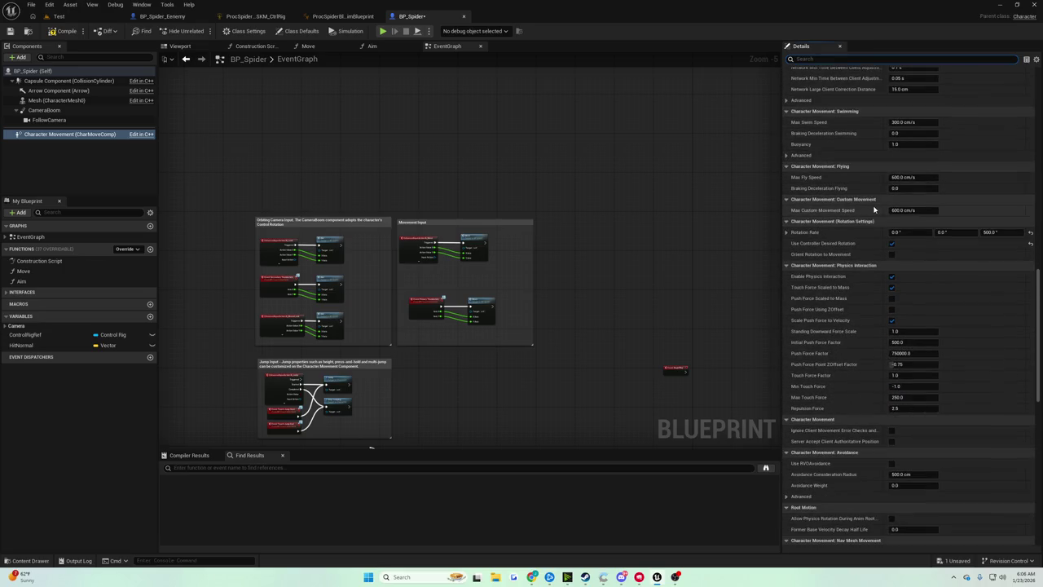
pyautogui.scroll(-8, 875, 210)
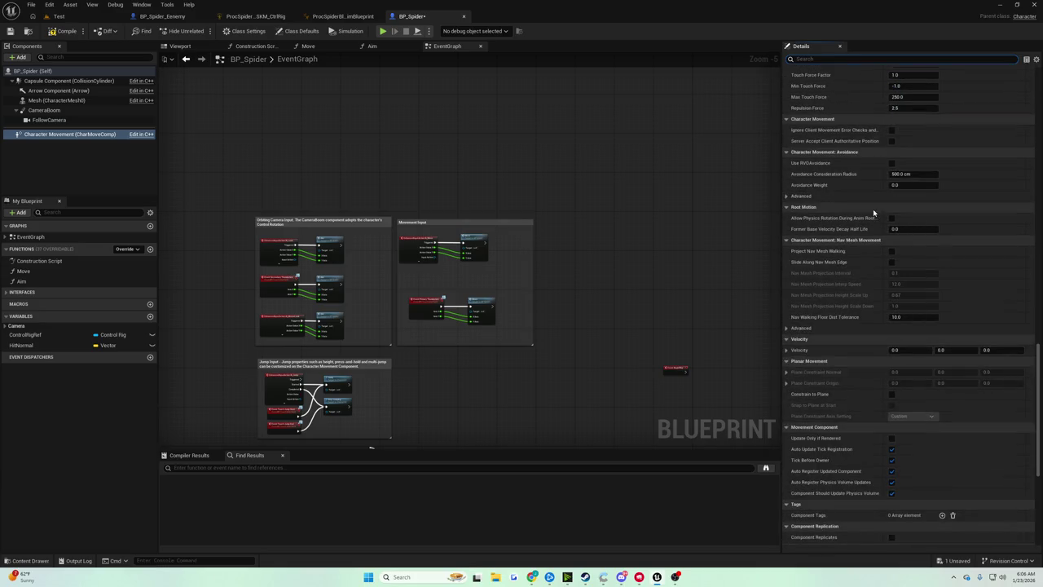
pyautogui.scroll(-3, 873, 209)
pyautogui.scroll(-2, 874, 210)
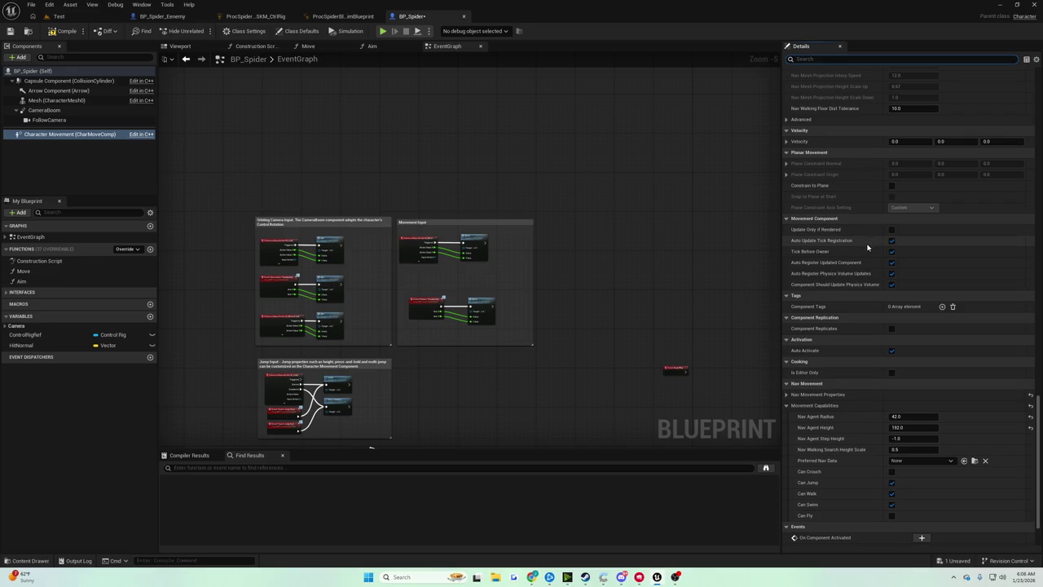
pyautogui.scroll(-2, 868, 251)
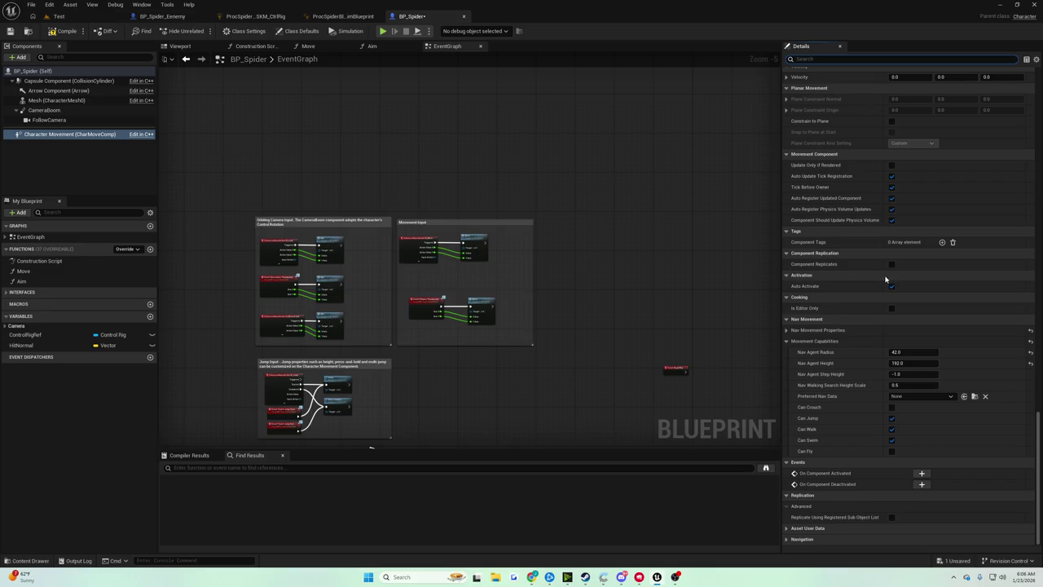
pyautogui.moveTo(1038, 426)
pyautogui.mouseDown()
pyautogui.moveTo(998, 184)
pyautogui.moveTo(962, 138)
pyautogui.moveTo(840, 49)
pyautogui.mouseUp()
pyautogui.click(831, 59)
pyautogui.write('0rav')
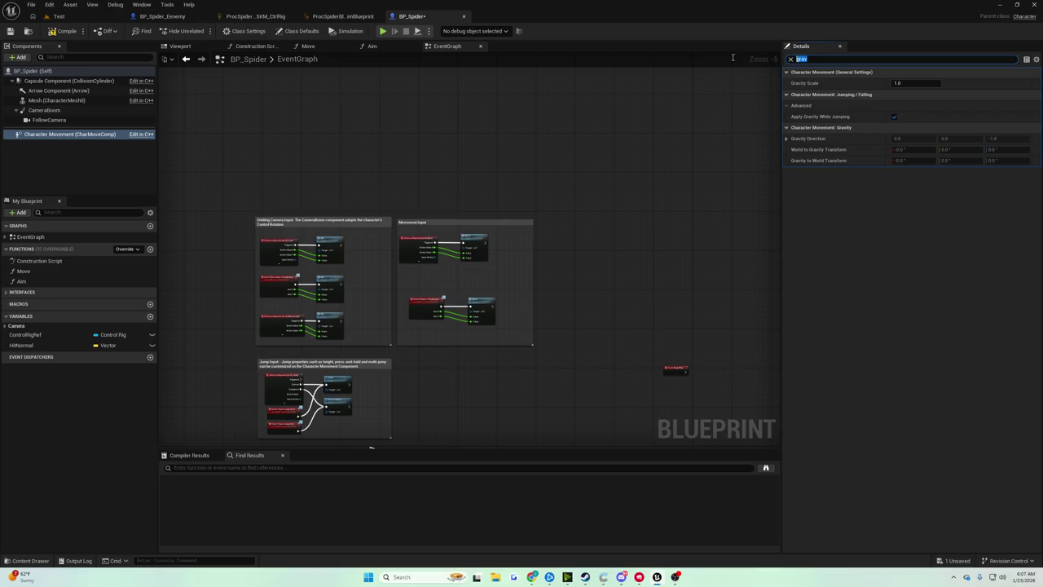
pyautogui.press('BackSpace')
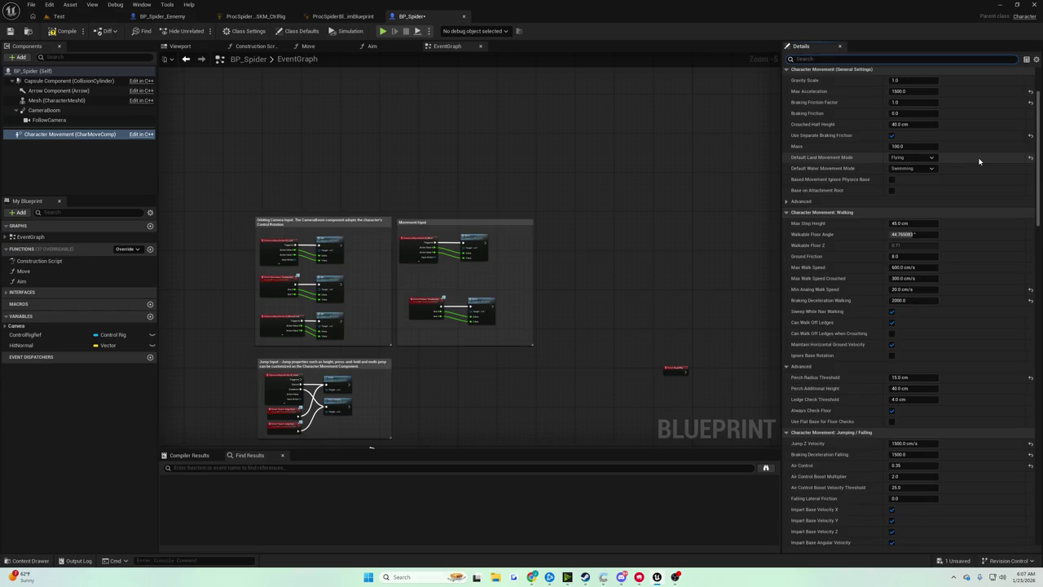
pyautogui.scroll(-4, 979, 160)
pyautogui.scroll(4, 968, 163)
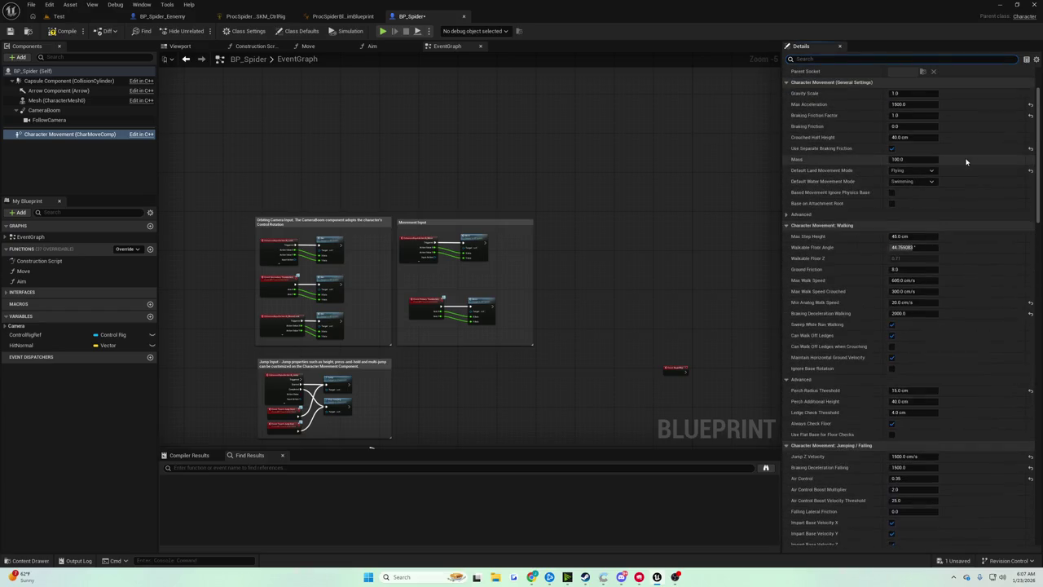
pyautogui.scroll(2, 965, 158)
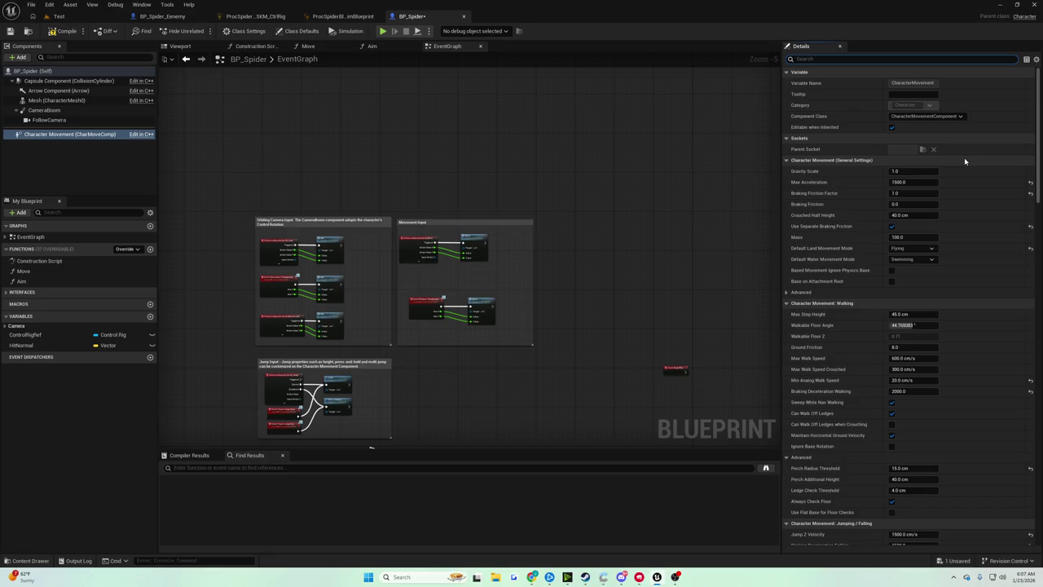
pyautogui.scroll(-8, 964, 158)
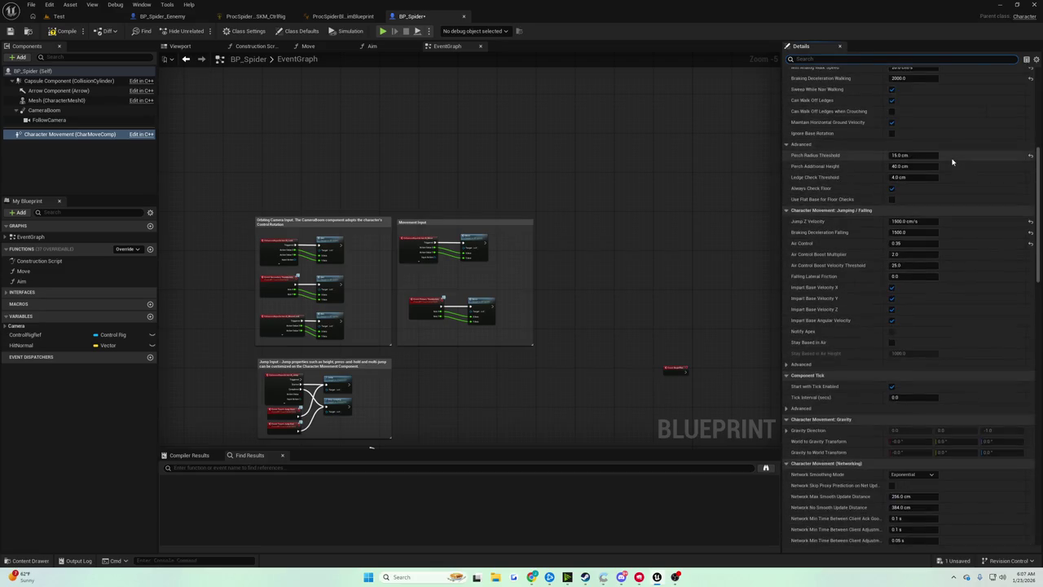
pyautogui.scroll(-2, 952, 161)
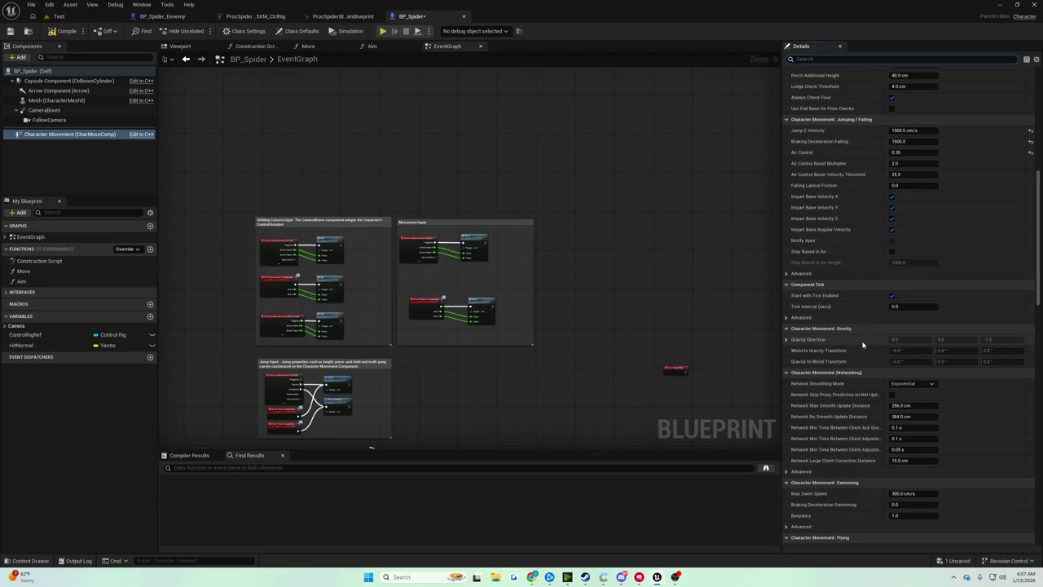
pyautogui.click(787, 340)
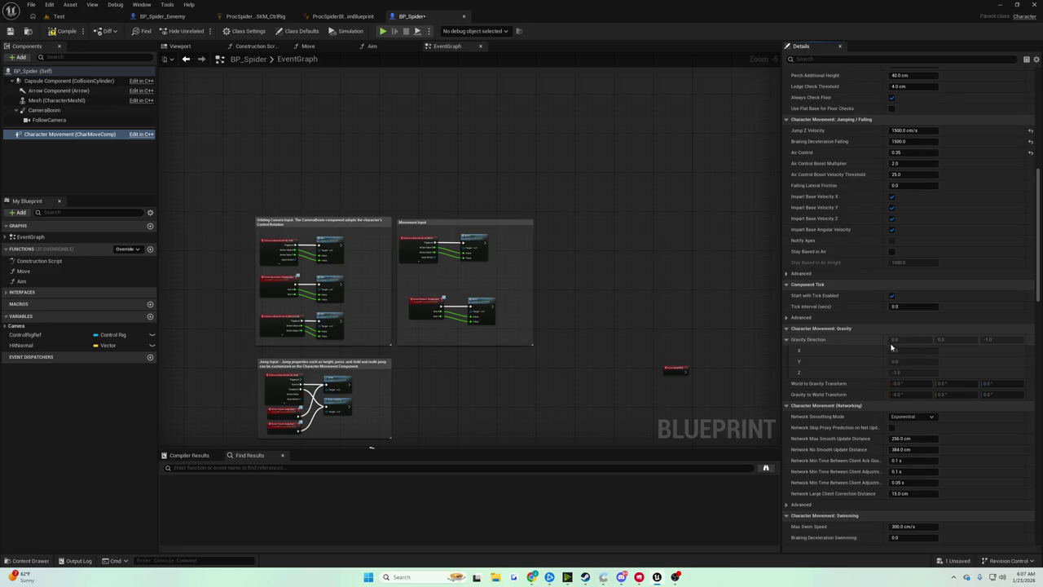
pyautogui.click(789, 329)
pyautogui.click(789, 328)
pyautogui.scroll(4, 872, 285)
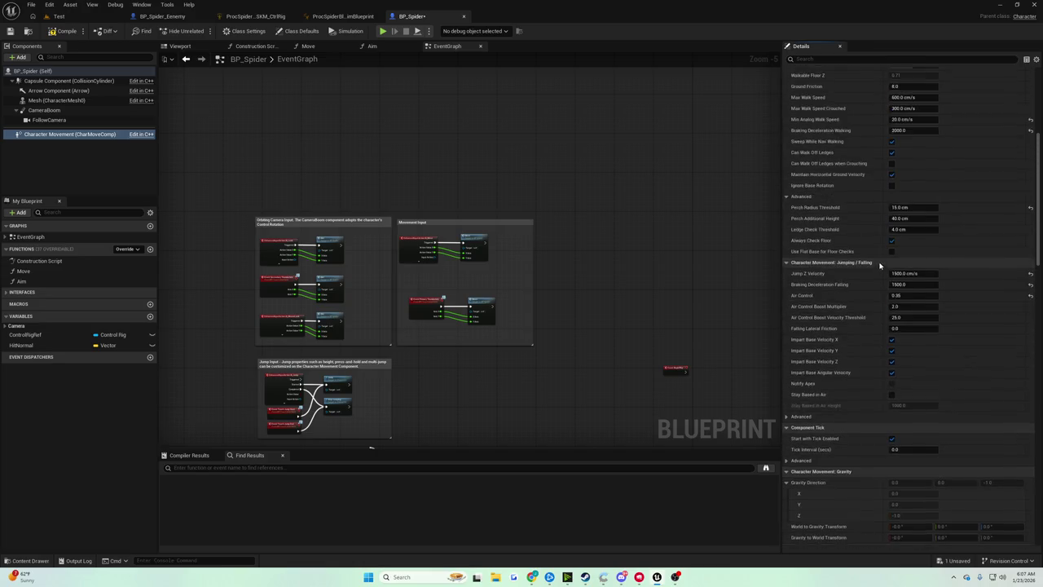
pyautogui.scroll(4, 880, 265)
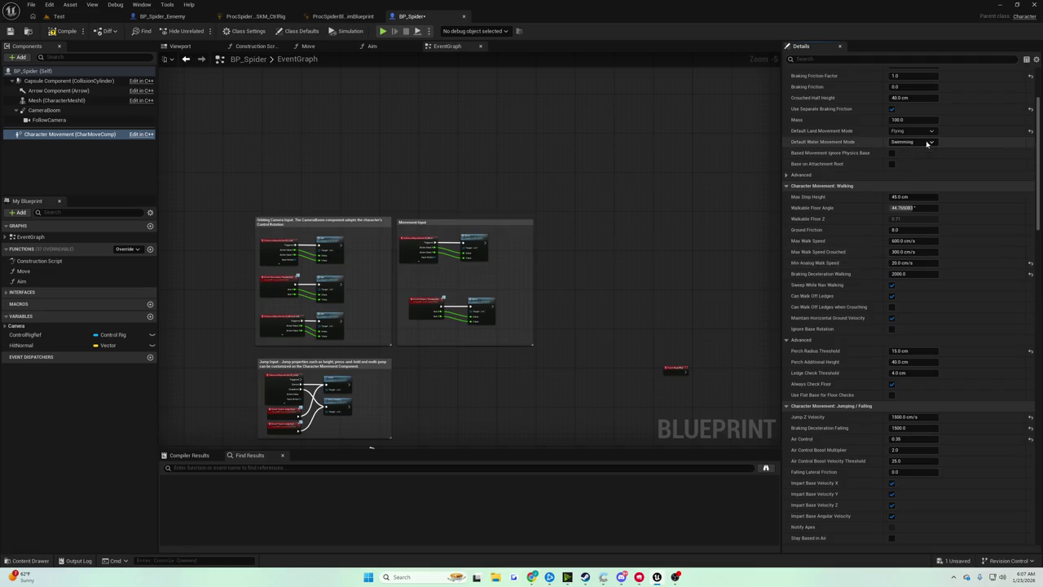
# Step: Switch Default Land Movement Mode to Walking and back to Flying, then compile and save BP_Spider
pyautogui.click(911, 130)
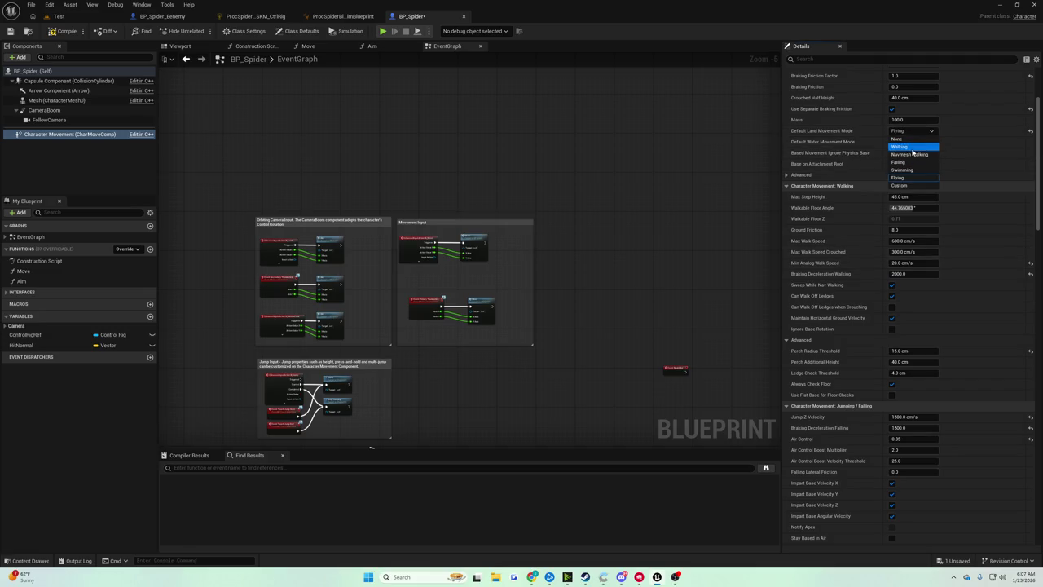
pyautogui.click(911, 147)
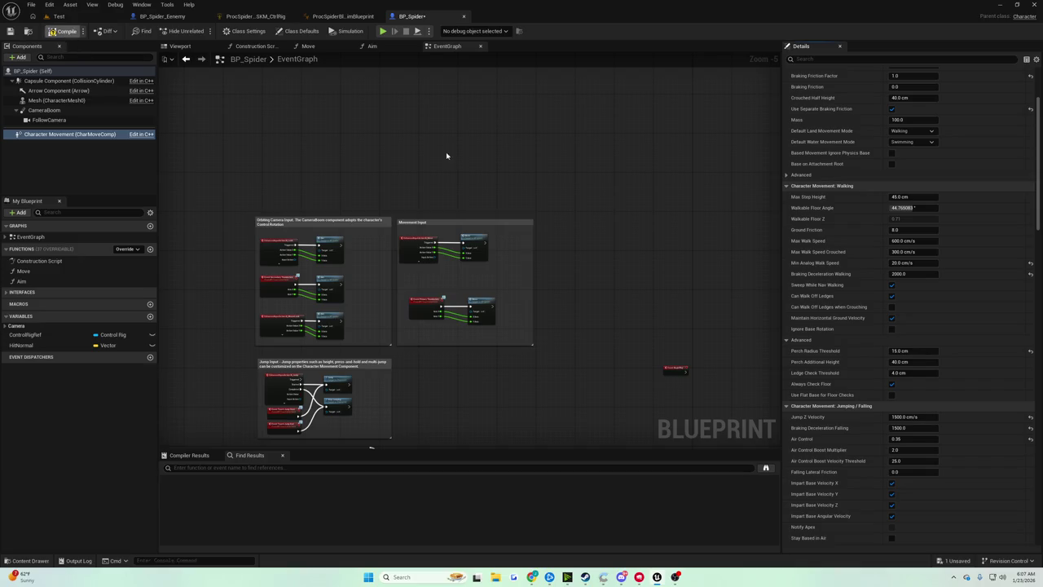
pyautogui.scroll(-7, 877, 253)
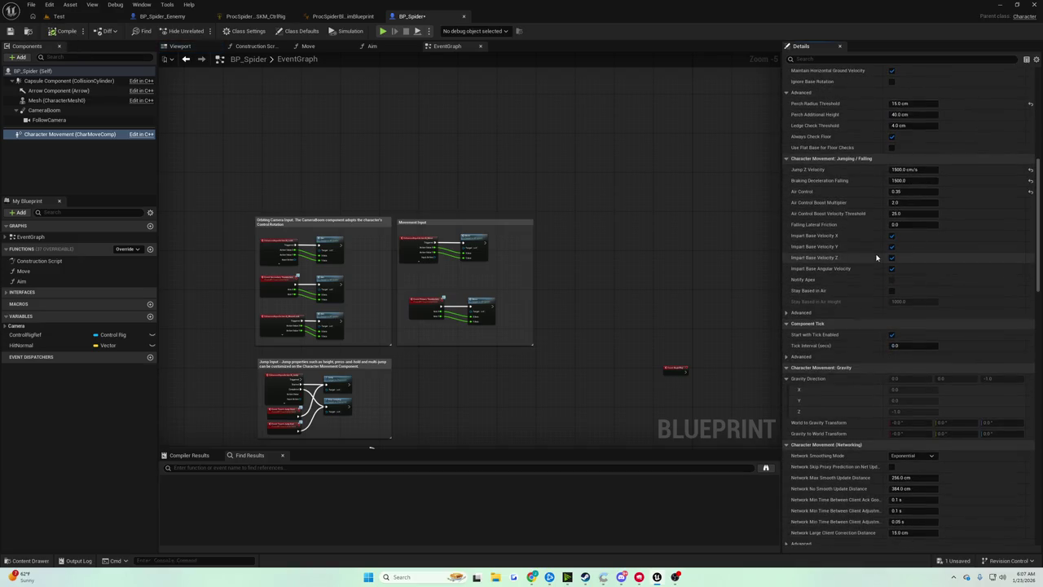
pyautogui.scroll(9, 875, 257)
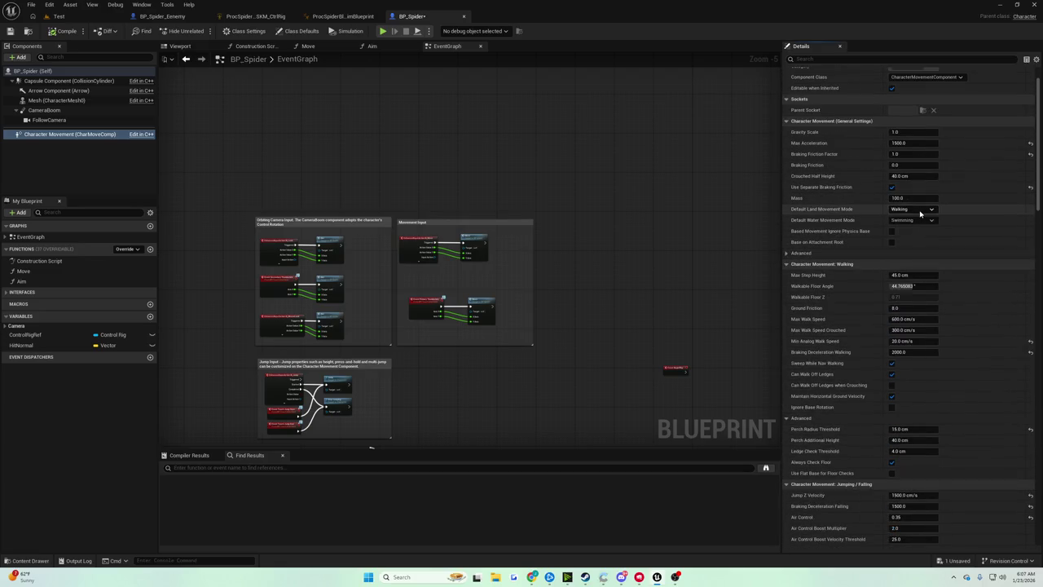
pyautogui.click(915, 210)
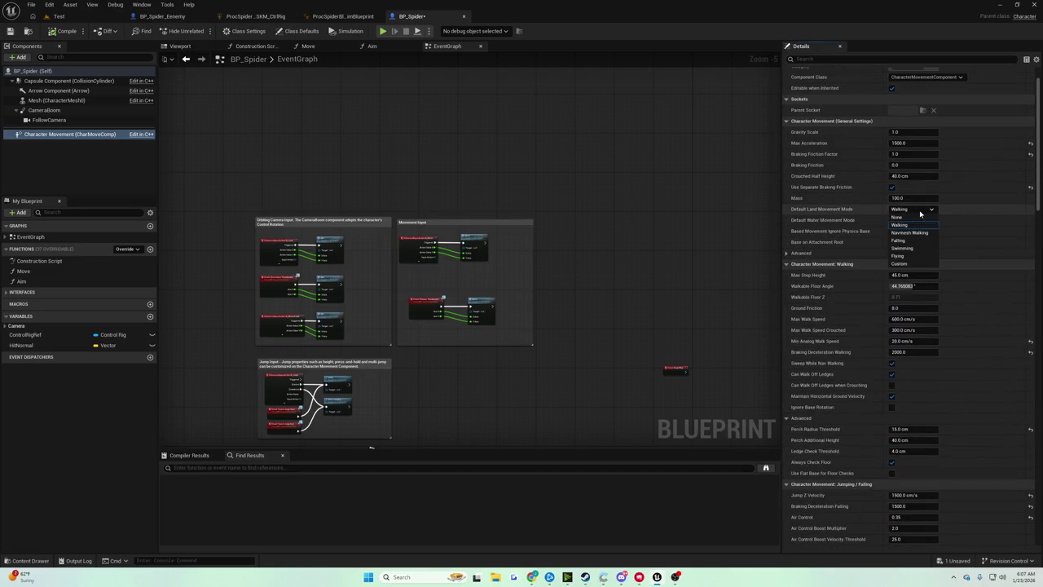
pyautogui.click(907, 255)
pyautogui.click(64, 33)
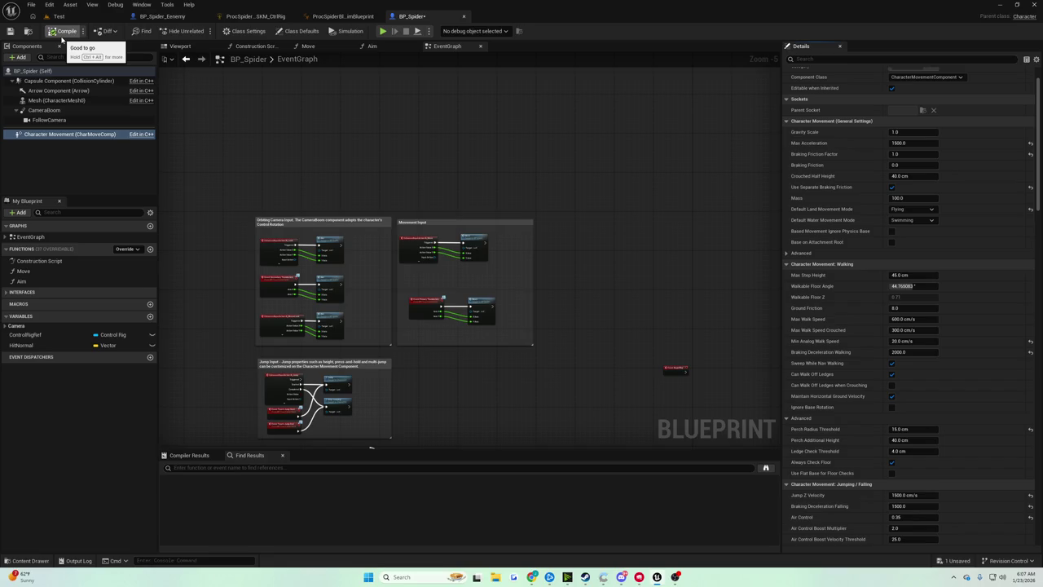
pyautogui.click(10, 31)
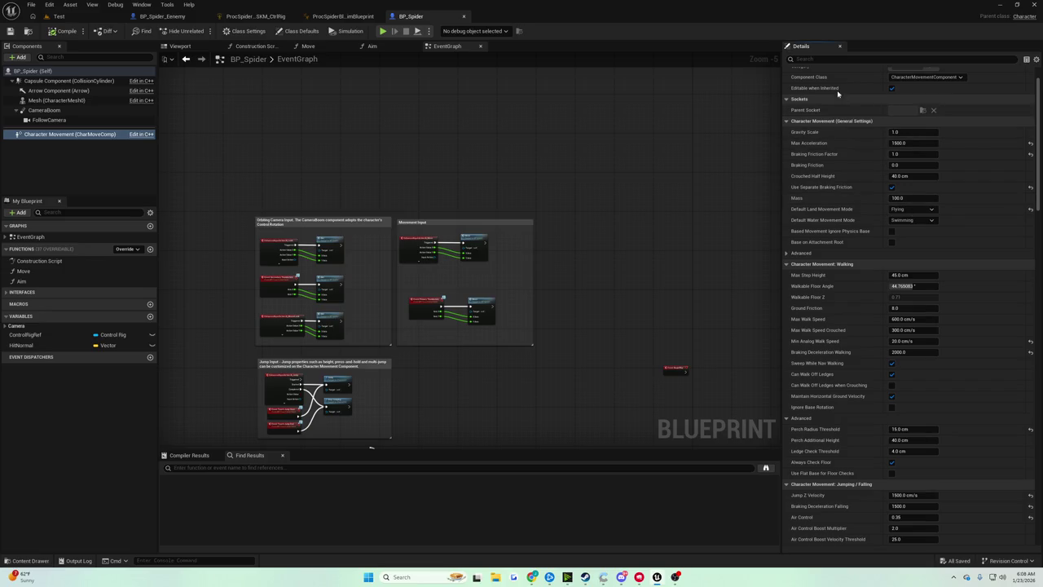
pyautogui.scroll(-3, 877, 170)
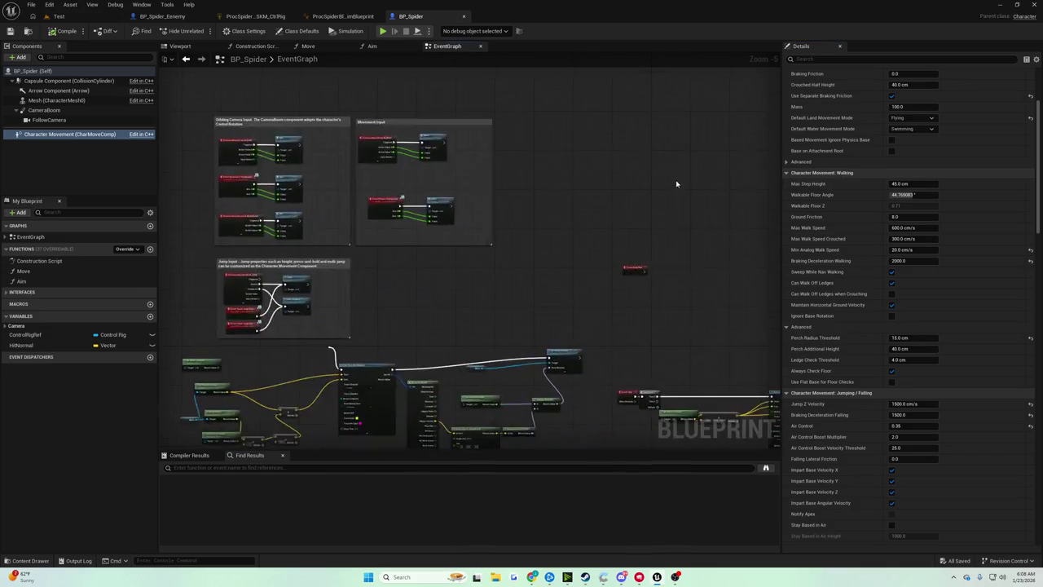
# Step: Filter Details by 'grav', set Gravity Scale to 0.0, turn off Apply Gravity While Jumping, and save
pyautogui.click(836, 58)
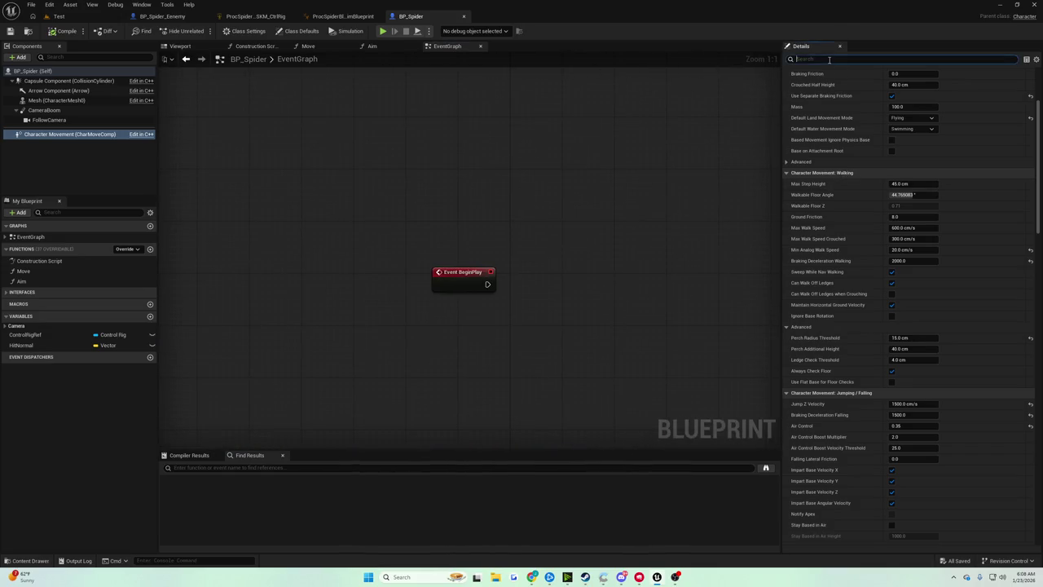
pyautogui.write('grav')
pyautogui.click(899, 83)
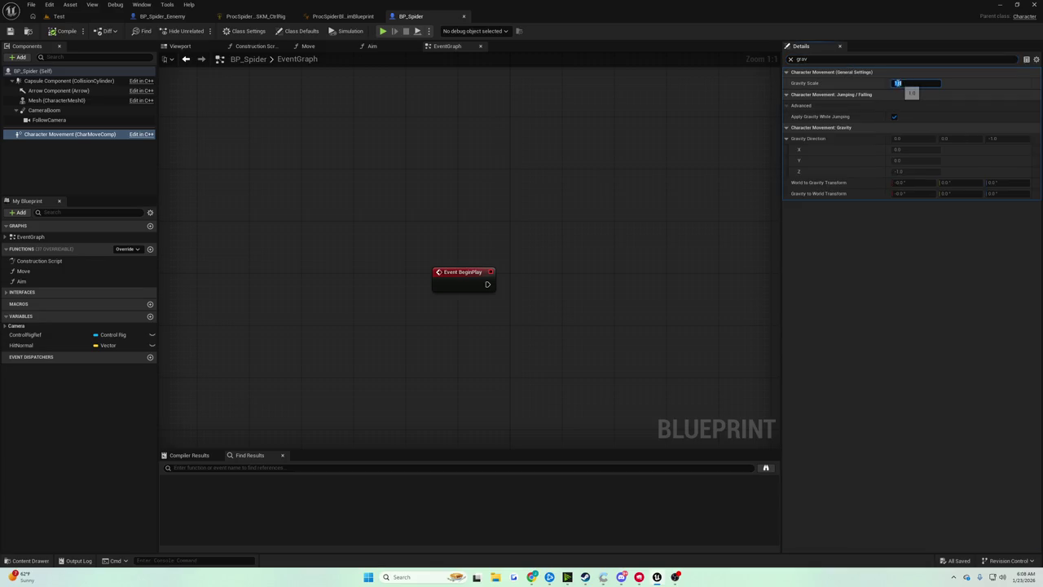
pyautogui.write('0')
pyautogui.click(895, 116)
pyautogui.click(895, 116)
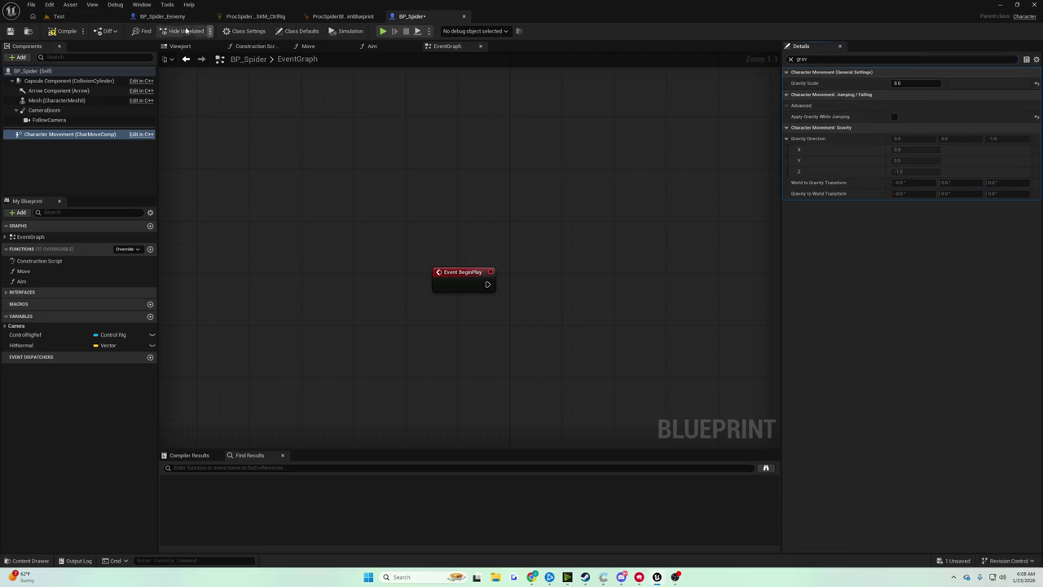
pyautogui.hotkey('ctrl', 's')
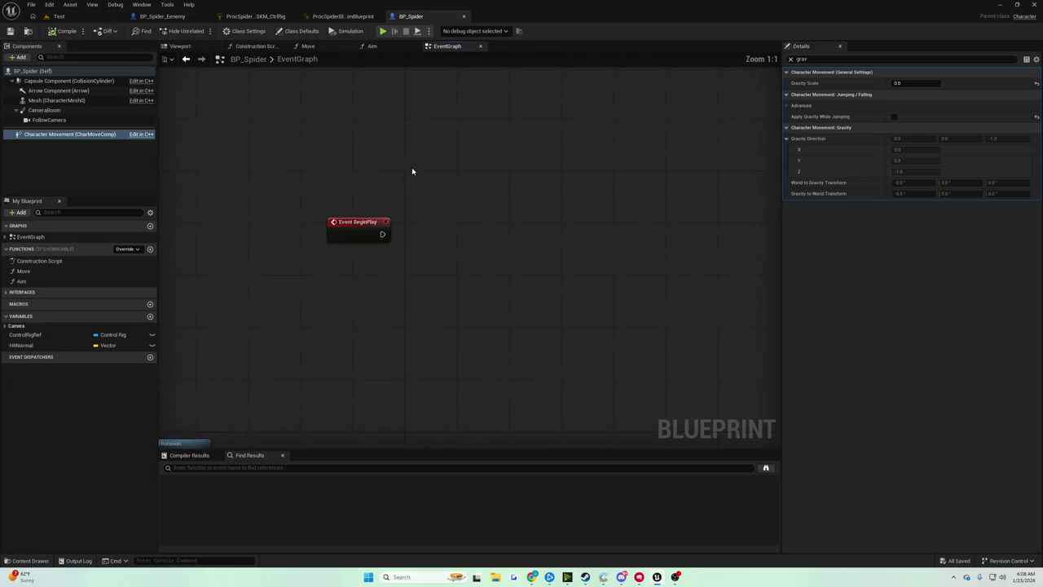
pyautogui.rightClick(455, 234)
pyautogui.moveTo(456, 235)
pyautogui.mouseDown()
pyautogui.moveTo(427, 65)
pyautogui.moveTo(433, 103)
pyautogui.moveTo(385, 319)
pyautogui.mouseUp()
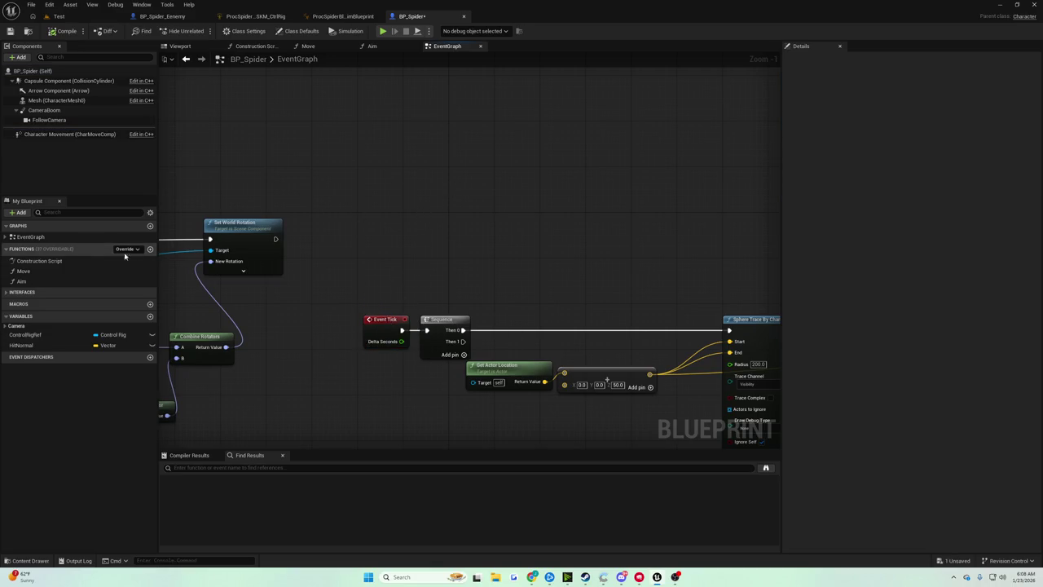
# Step: Create a new function named LincolnGrav and save the Blueprint
pyautogui.click(150, 249)
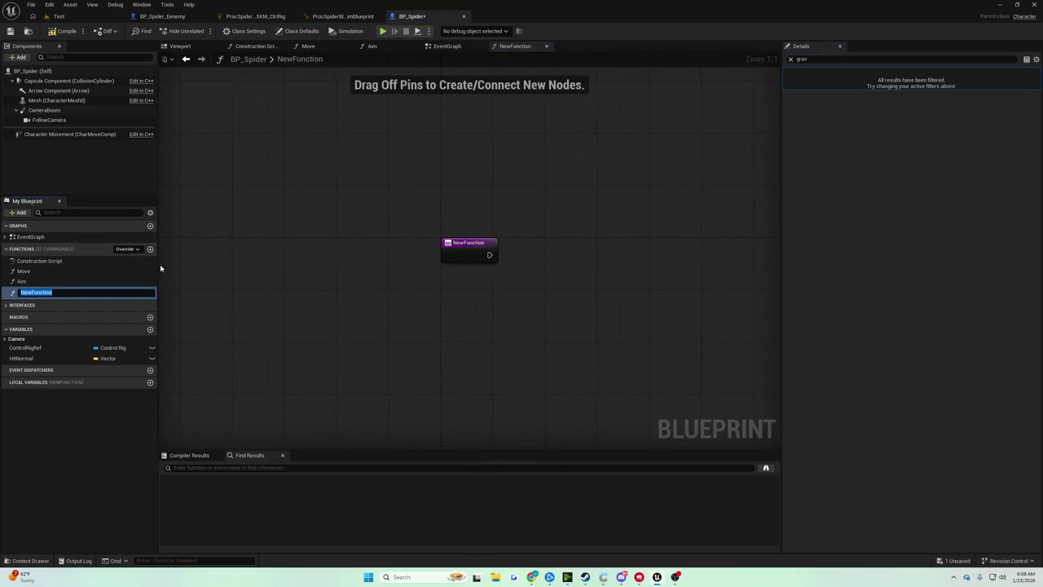
pyautogui.write('F')
pyautogui.press('BackSpace')
pyautogui.write('L')
pyautogui.write('incolnGrav')
pyautogui.press('Return')
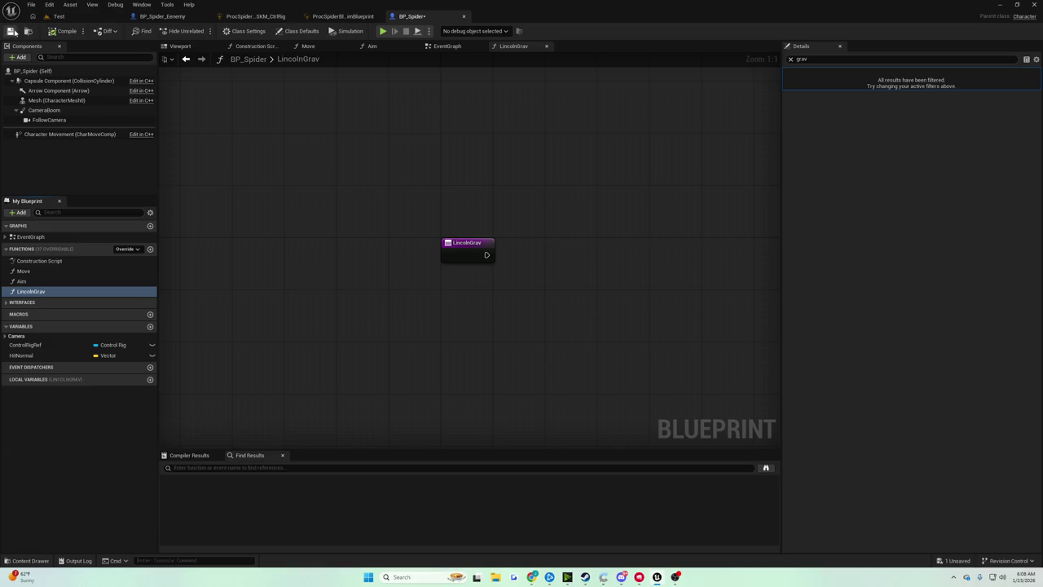
pyautogui.click(10, 31)
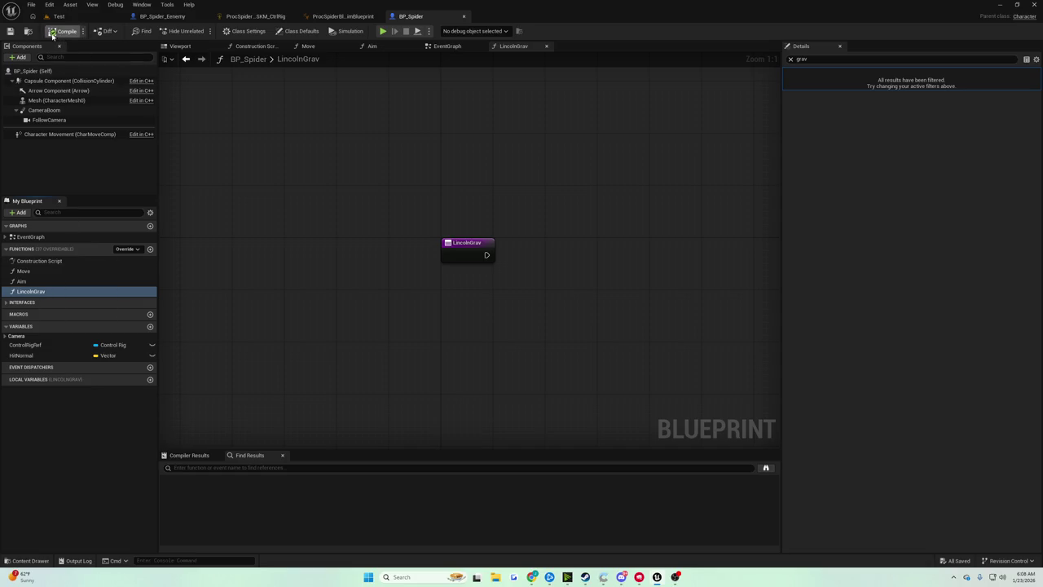
# Step: Pan the LincolnGrav graph and drag off its exec pin, closing the node list without adding anything
pyautogui.moveTo(396, 186)
pyautogui.mouseDown()
pyautogui.moveTo(257, 226)
pyautogui.moveTo(224, 223)
pyautogui.moveTo(240, 229)
pyautogui.mouseUp()
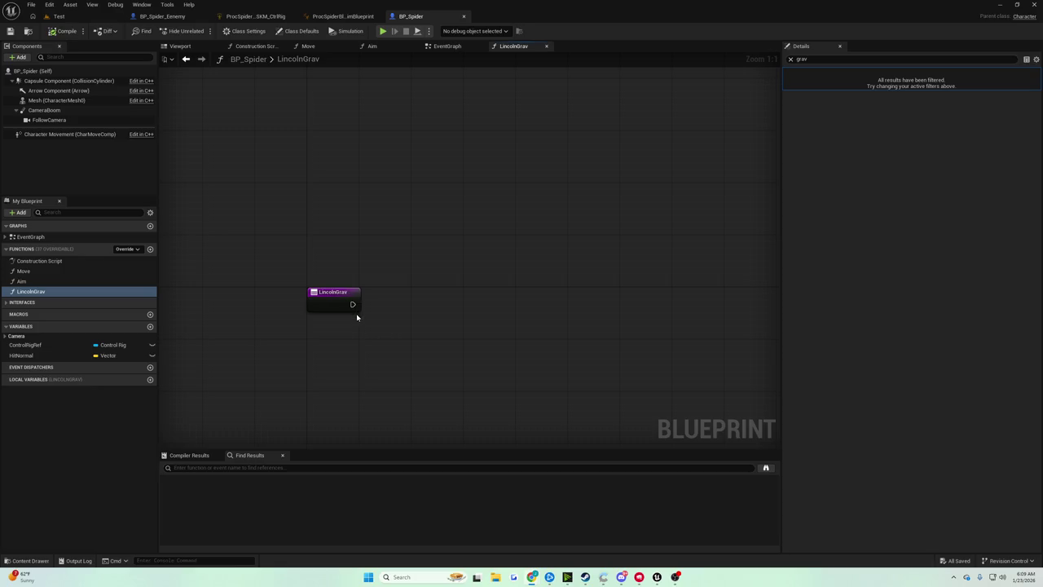
pyautogui.moveTo(352, 304)
pyautogui.mouseDown()
pyautogui.moveTo(419, 319)
pyautogui.moveTo(411, 314)
pyautogui.mouseUp()
pyautogui.moveTo(353, 303); pyautogui.dragTo(385, 301)
pyautogui.click(372, 316)
pyautogui.click(391, 296)
# Step: Add an Add Impulse node targeting the Mesh to the LincolnGrav graph
pyautogui.rightClick(393, 300)
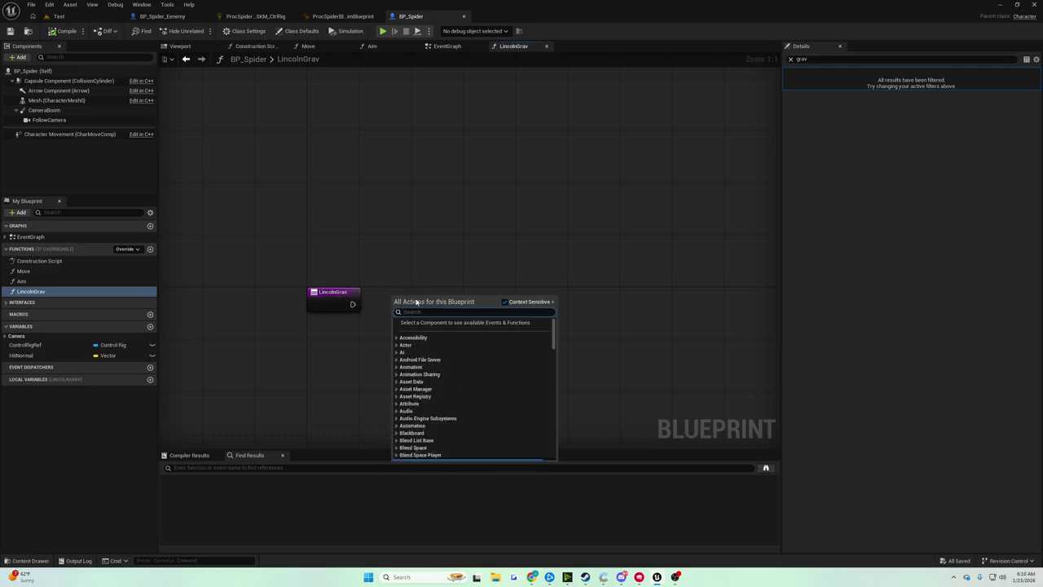
pyautogui.write('se')
pyautogui.press('BackSpace')
pyautogui.press('BackSpace')
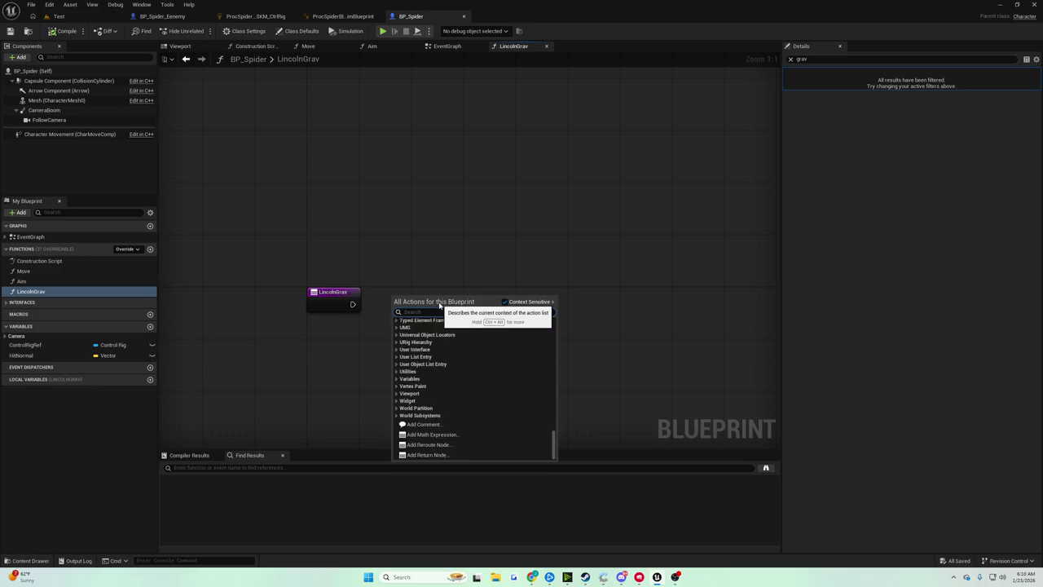
pyautogui.write('add impulse')
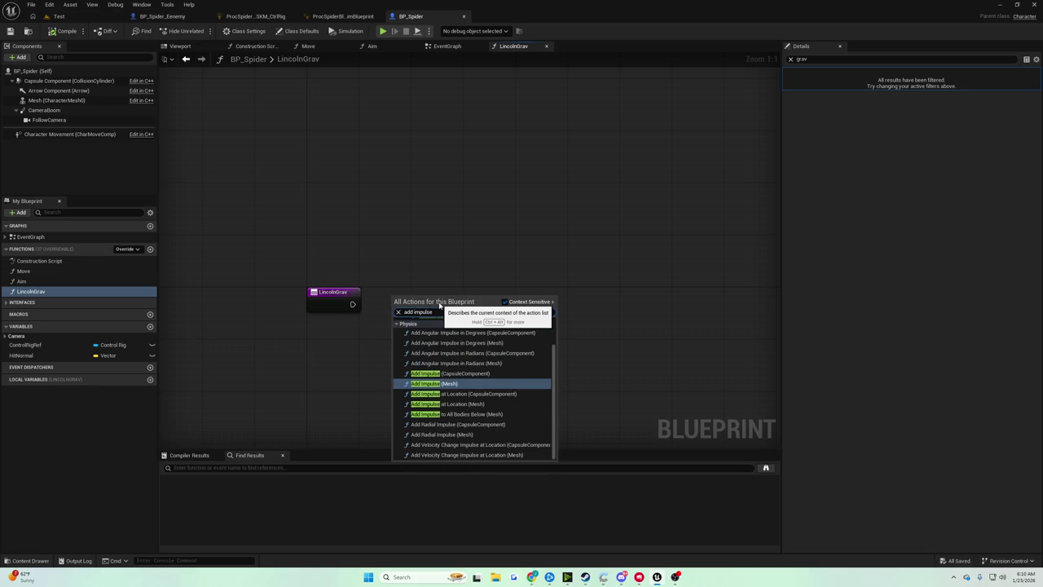
pyautogui.press('Return')
pyautogui.moveTo(440, 303)
pyautogui.mouseDown()
pyautogui.moveTo(519, 348)
pyautogui.moveTo(512, 296)
pyautogui.mouseUp()
pyautogui.click(425, 294)
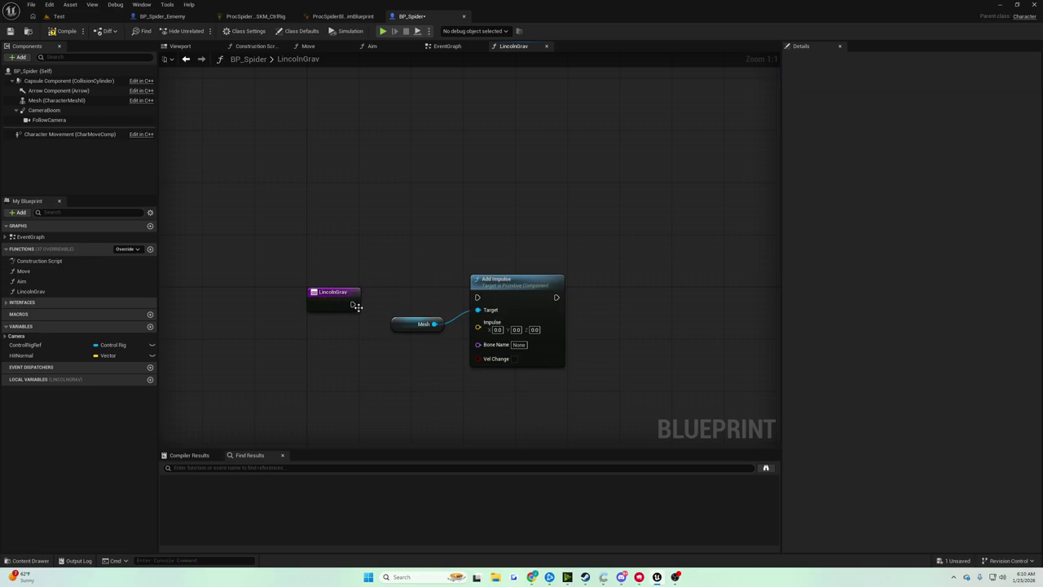
# Step: Wire LincolnGrav's execution output into Add Impulse and compile the Blueprint
pyautogui.moveTo(357, 307)
pyautogui.mouseDown()
pyautogui.moveTo(350, 296)
pyautogui.moveTo(478, 299)
pyautogui.mouseUp()
pyautogui.click(457, 291)
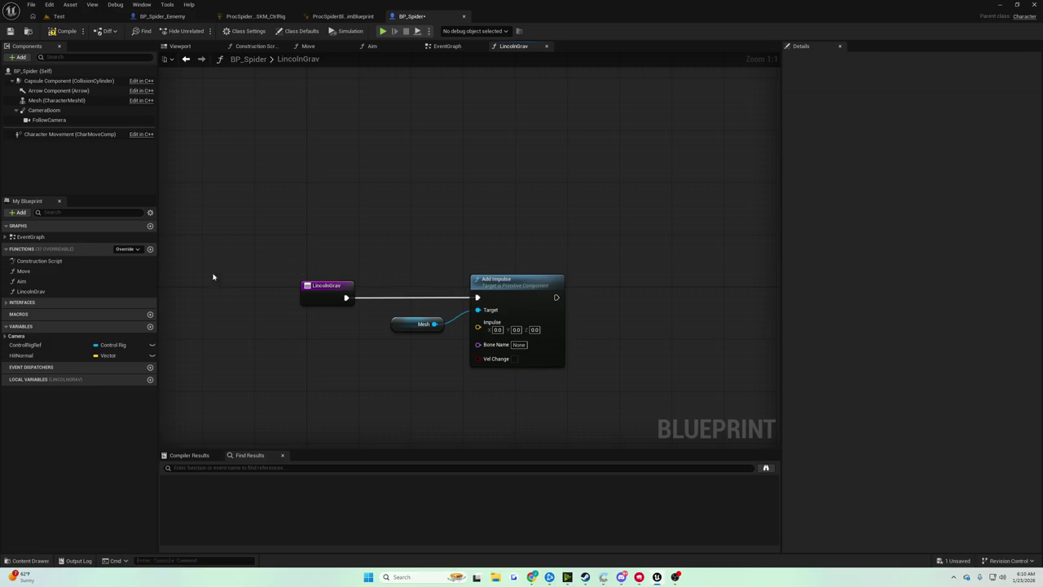
pyautogui.click(64, 32)
pyautogui.moveTo(504, 283); pyautogui.dragTo(510, 283)
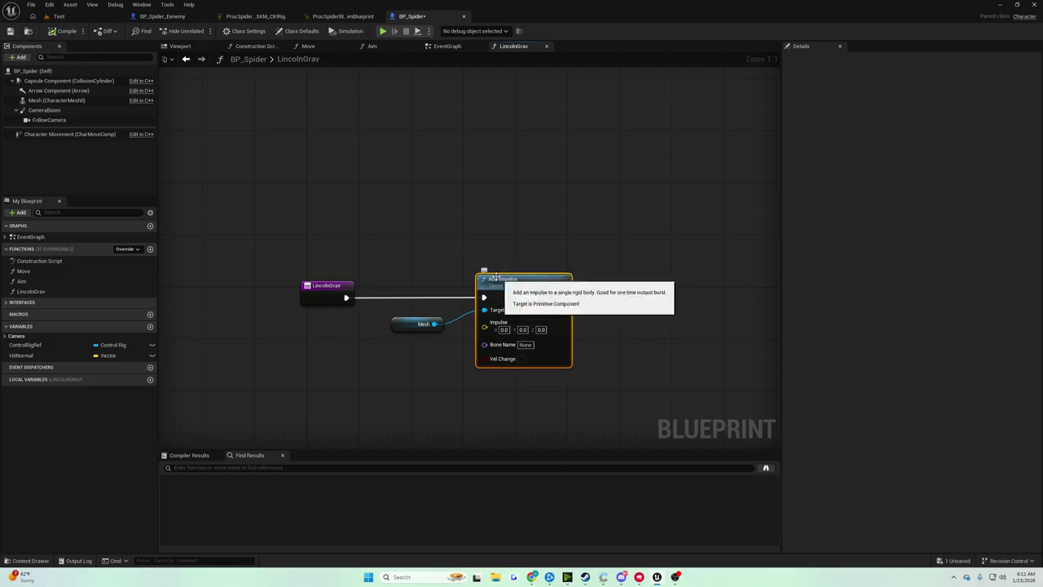
pyautogui.moveTo(415, 323); pyautogui.dragTo(371, 321)
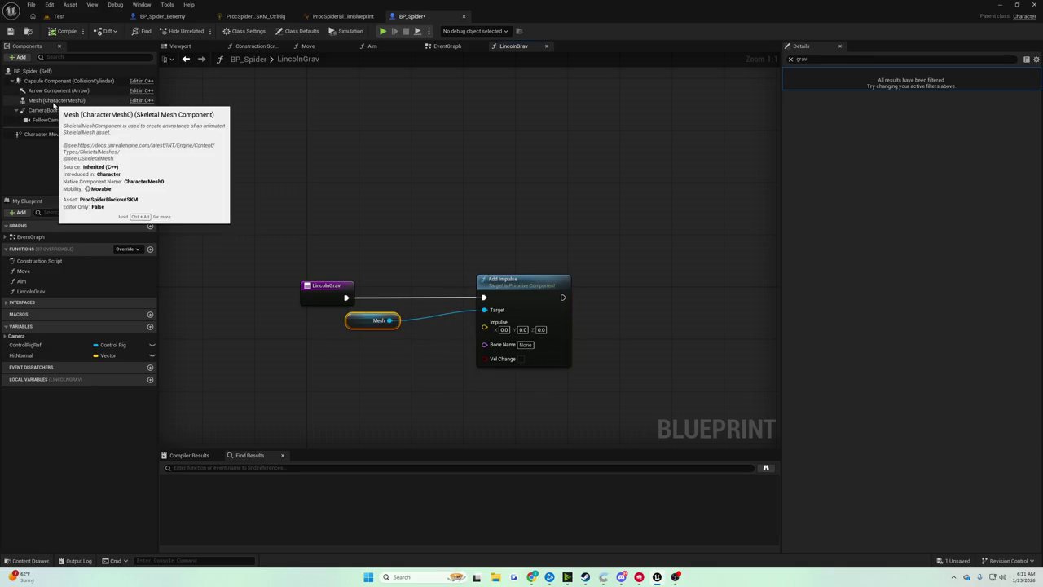
# Step: Add the Mesh's Get Up Vector and multiply it by a float -1.0
pyautogui.moveTo(54, 100)
pyautogui.mouseDown()
pyautogui.moveTo(269, 370)
pyautogui.moveTo(333, 374)
pyautogui.mouseUp()
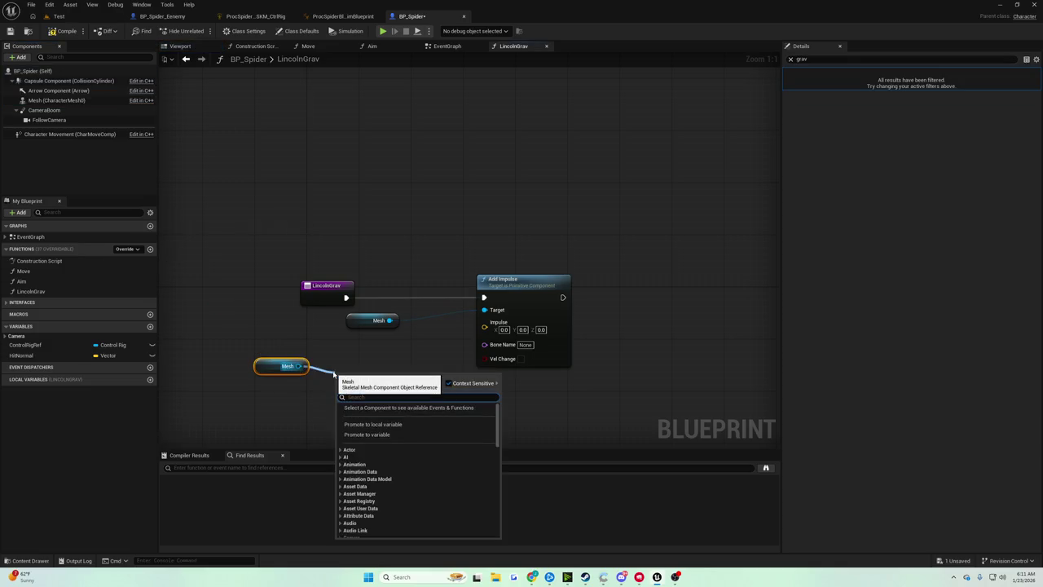
pyautogui.write('get up vector')
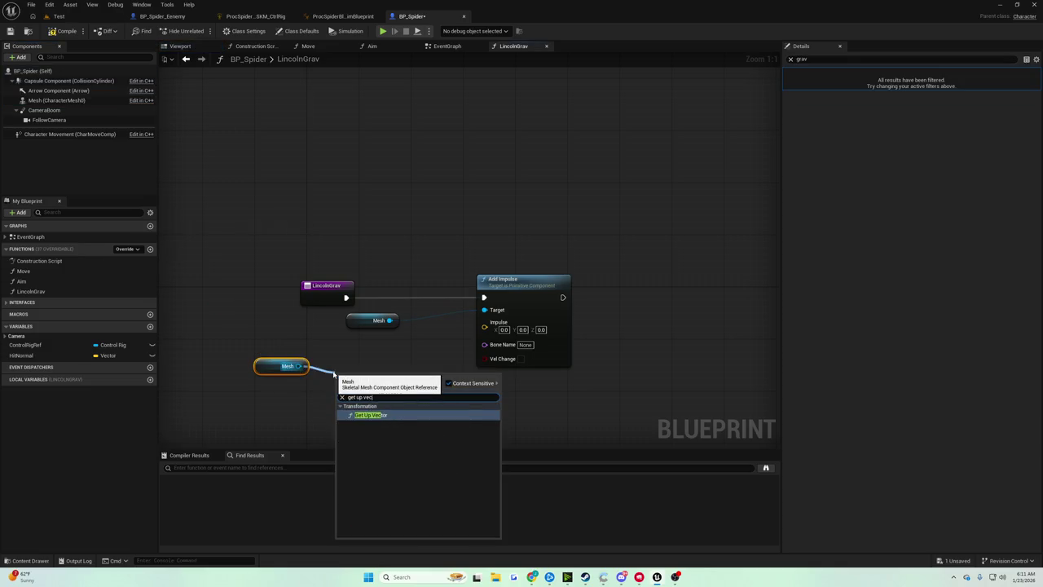
pyautogui.press('Return')
pyautogui.moveTo(398, 377)
pyautogui.mouseDown()
pyautogui.moveTo(398, 364)
pyautogui.moveTo(430, 388)
pyautogui.mouseUp()
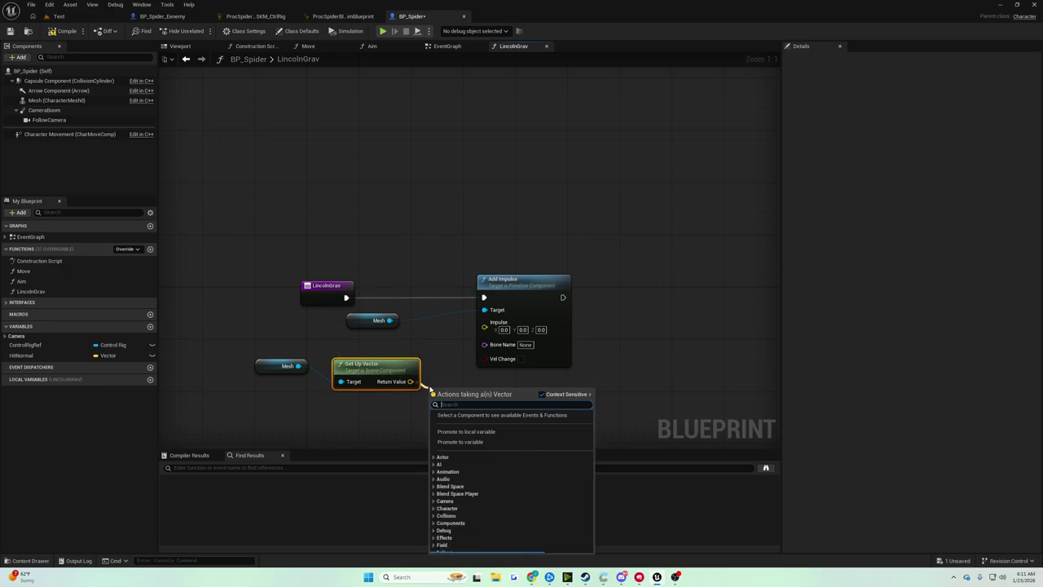
pyautogui.write('multiply')
pyautogui.press('Return')
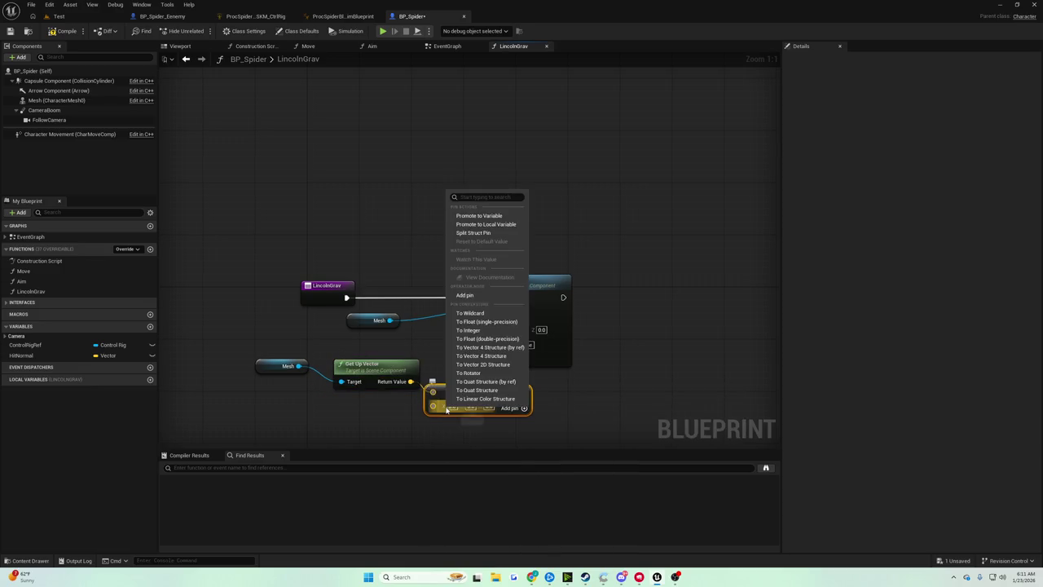
pyautogui.rightClick(432, 392)
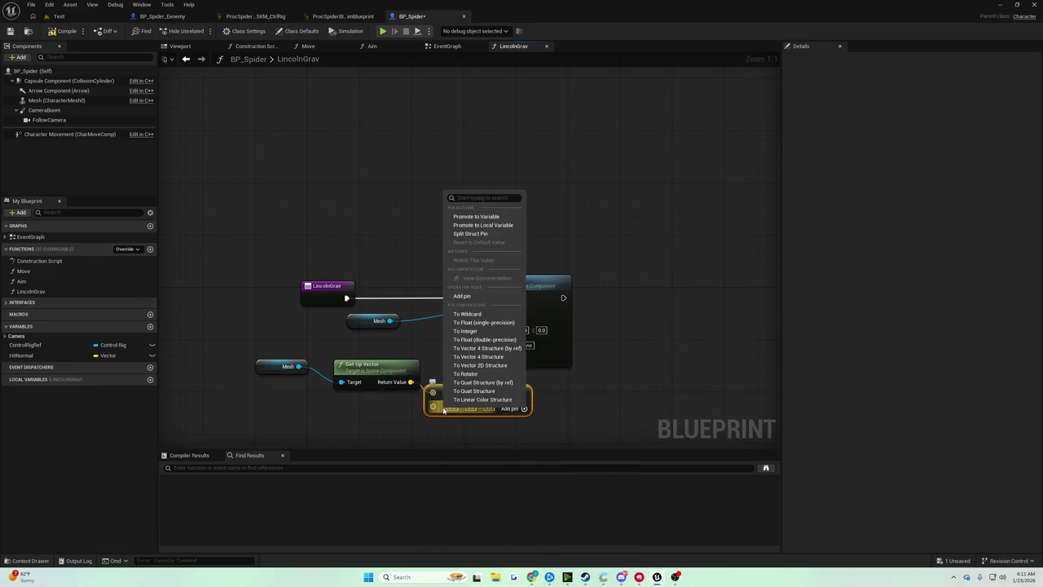
pyautogui.click(486, 340)
pyautogui.write('-1')
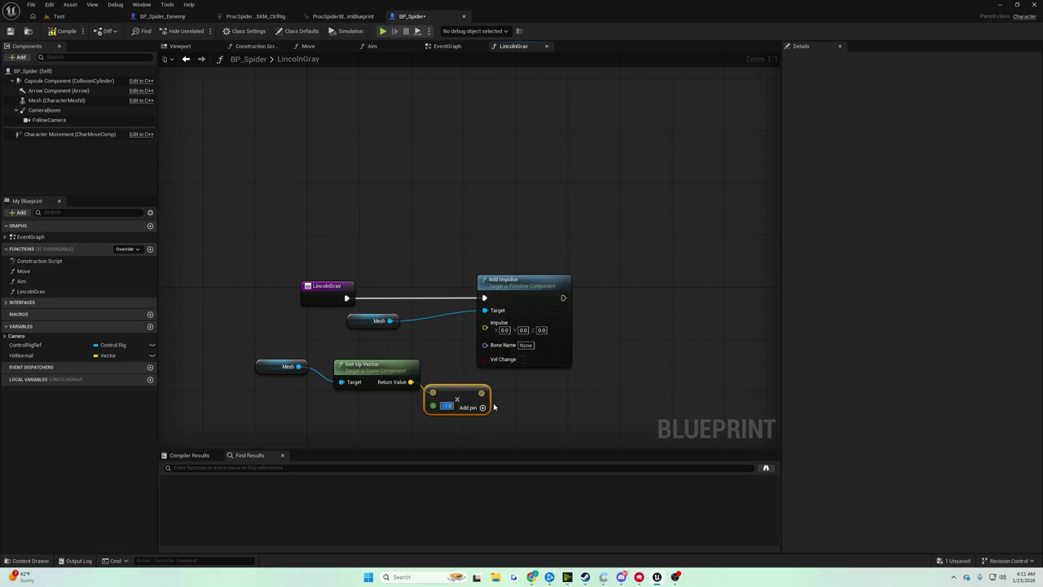
pyautogui.click(493, 406)
# Step: Multiply the result by 800 and wire it into Add Impulse's Impulse input
pyautogui.moveTo(480, 393); pyautogui.dragTo(521, 398)
pyautogui.write('*')
pyautogui.press('Return')
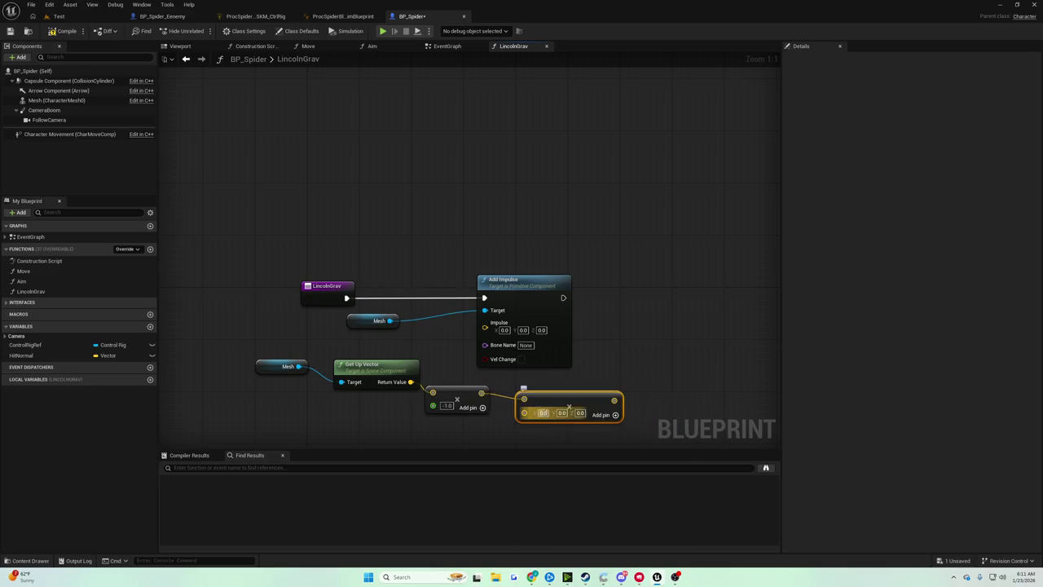
pyautogui.rightClick(524, 413)
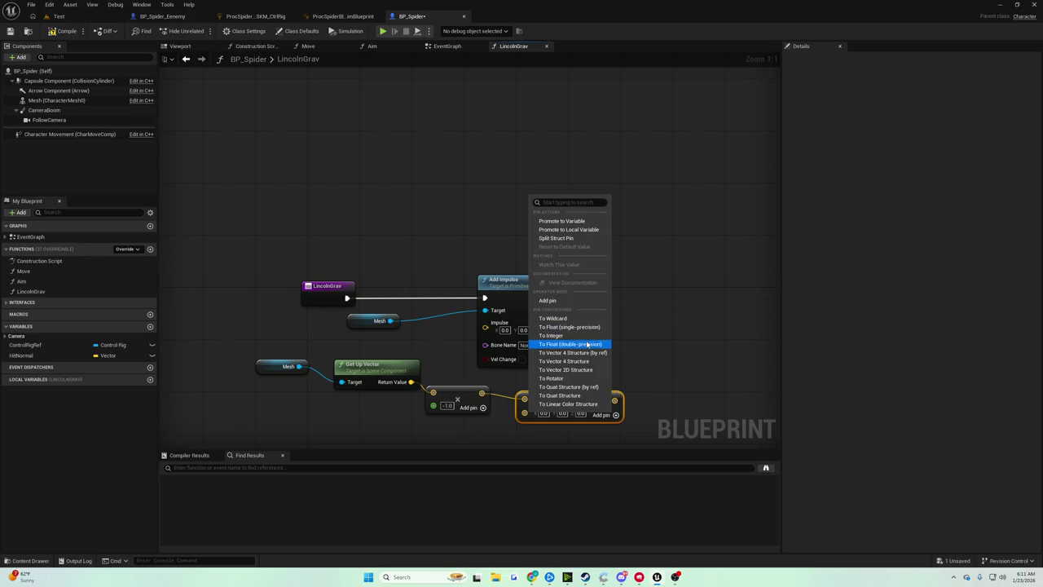
pyautogui.click(570, 344)
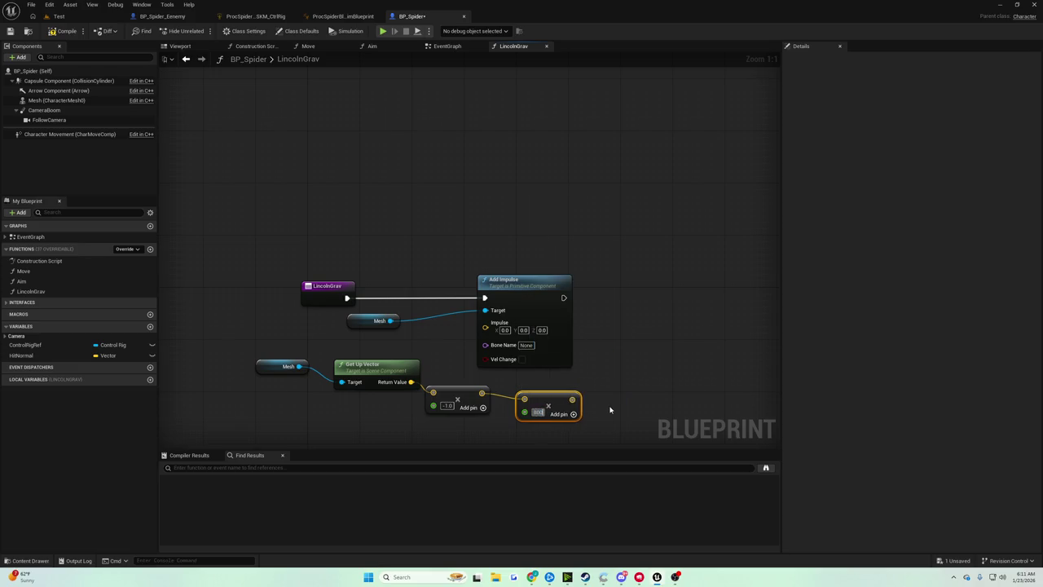
pyautogui.write('800')
pyautogui.press('Return')
pyautogui.moveTo(542, 410); pyautogui.dragTo(486, 323)
# Step: Compile and save the Blueprint, then play-test the Test level
pyautogui.click(51, 31)
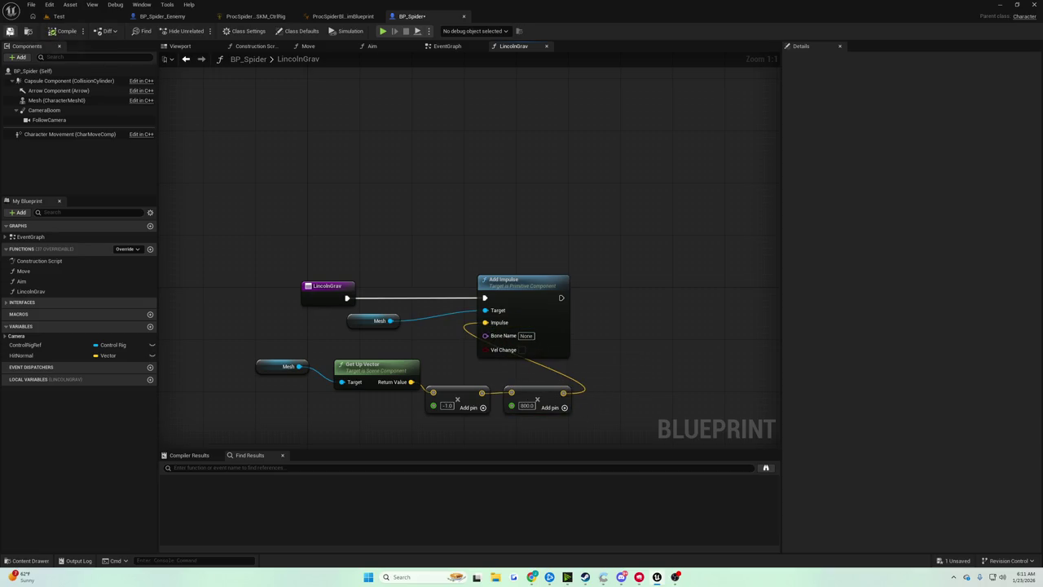
pyautogui.click(10, 31)
pyautogui.click(61, 15)
pyautogui.click(214, 33)
pyautogui.click(233, 101)
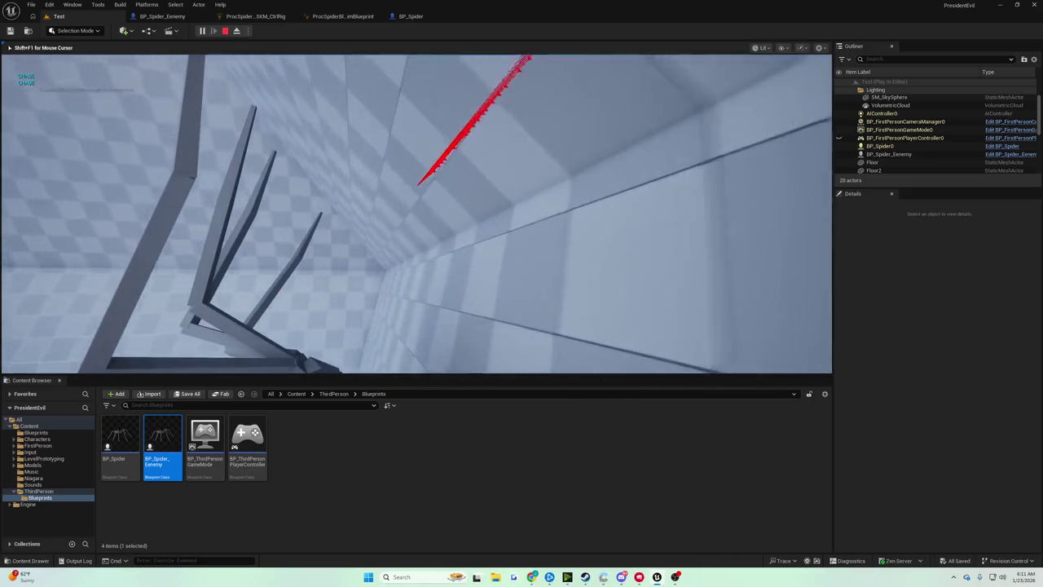
pyautogui.press('Escape')
# Step: Replace Add Impulse with an Add Force node on the Mesh, rewire its force and exec, and save
pyautogui.click(414, 16)
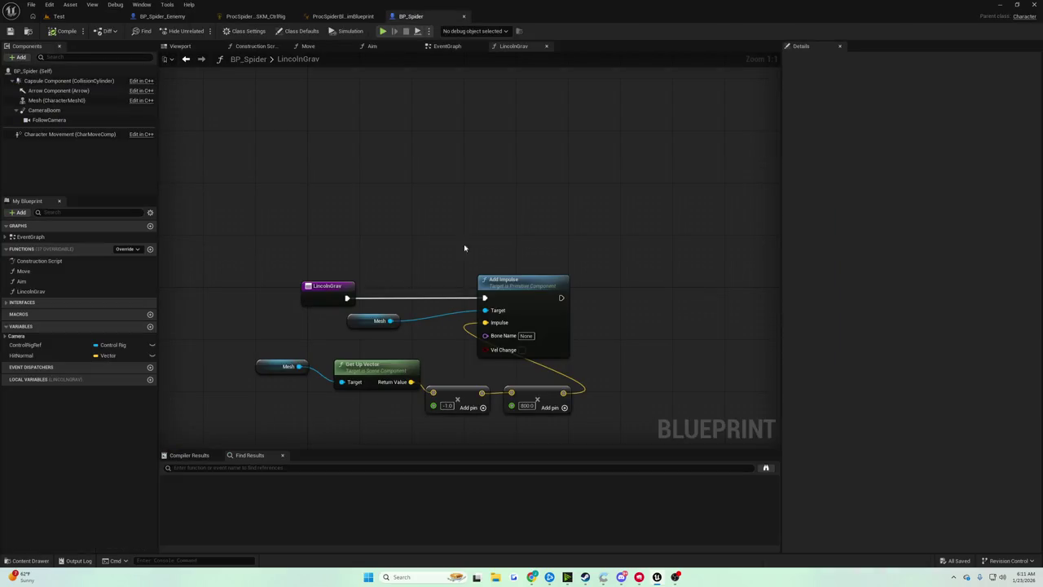
pyautogui.moveTo(390, 320); pyautogui.dragTo(416, 269)
pyautogui.write('add force')
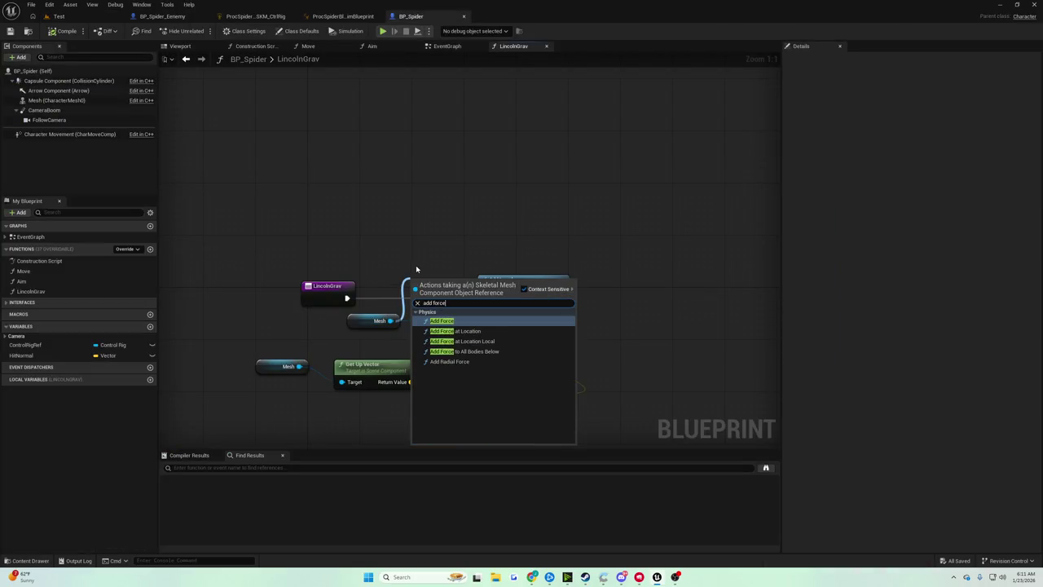
pyautogui.press('Return')
pyautogui.moveTo(499, 281); pyautogui.dragTo(616, 274)
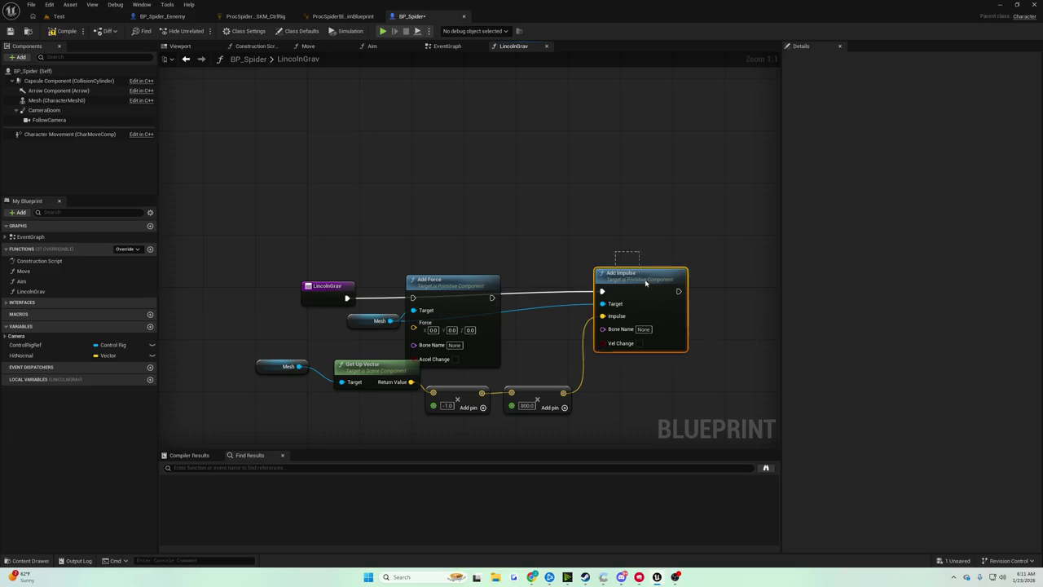
pyautogui.press('Delete')
pyautogui.moveTo(476, 291); pyautogui.dragTo(605, 288)
pyautogui.moveTo(567, 393); pyautogui.dragTo(550, 316)
pyautogui.moveTo(347, 298); pyautogui.dragTo(550, 291)
pyautogui.click(62, 31)
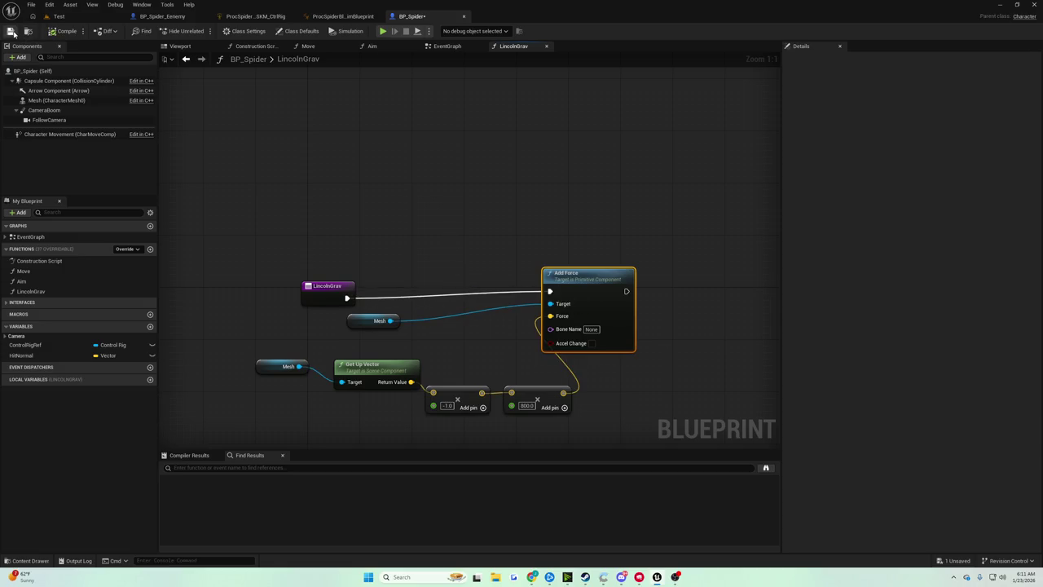
# Step: Call LincolnGrav from the Event Tick Sequence's Then 1 output and play-test the Test level
pyautogui.click(444, 47)
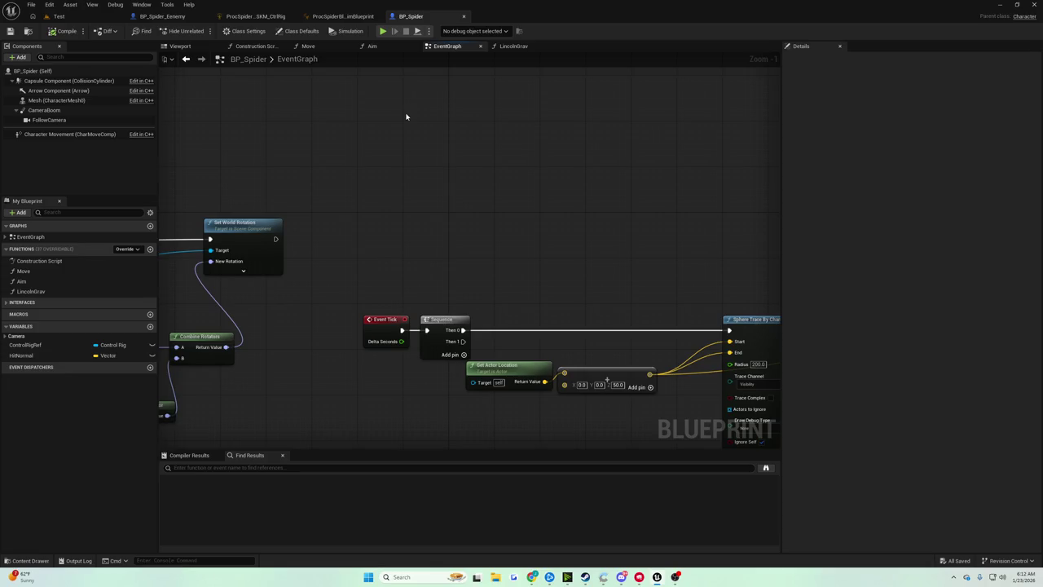
pyautogui.moveTo(406, 117); pyautogui.dragTo(556, 139)
pyautogui.scroll(-4, 531, 163)
pyautogui.scroll(5, 465, 198)
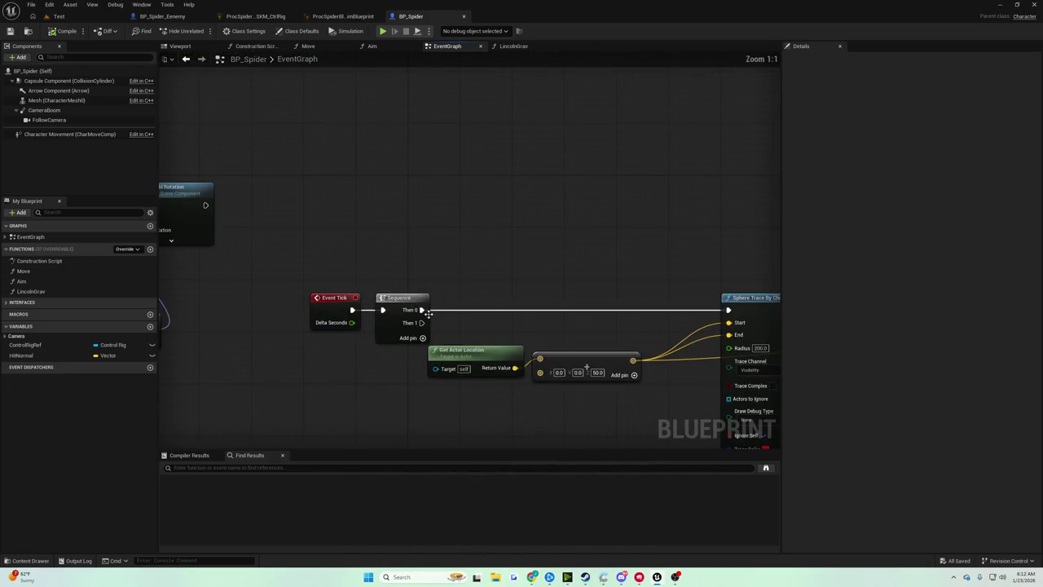
pyautogui.moveTo(422, 323); pyautogui.dragTo(444, 302)
pyautogui.click(457, 289)
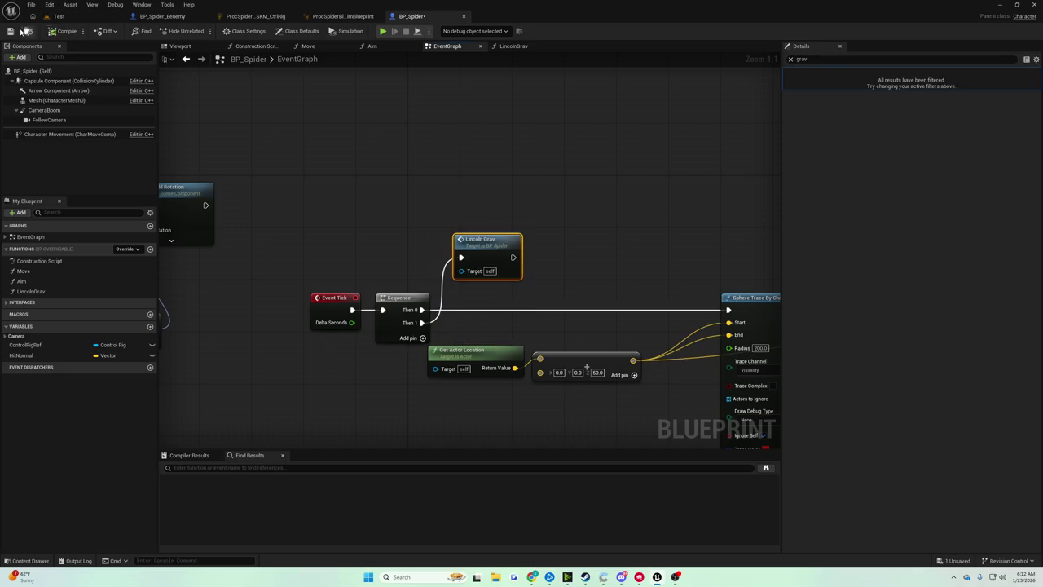
pyautogui.click(57, 17)
pyautogui.click(201, 31)
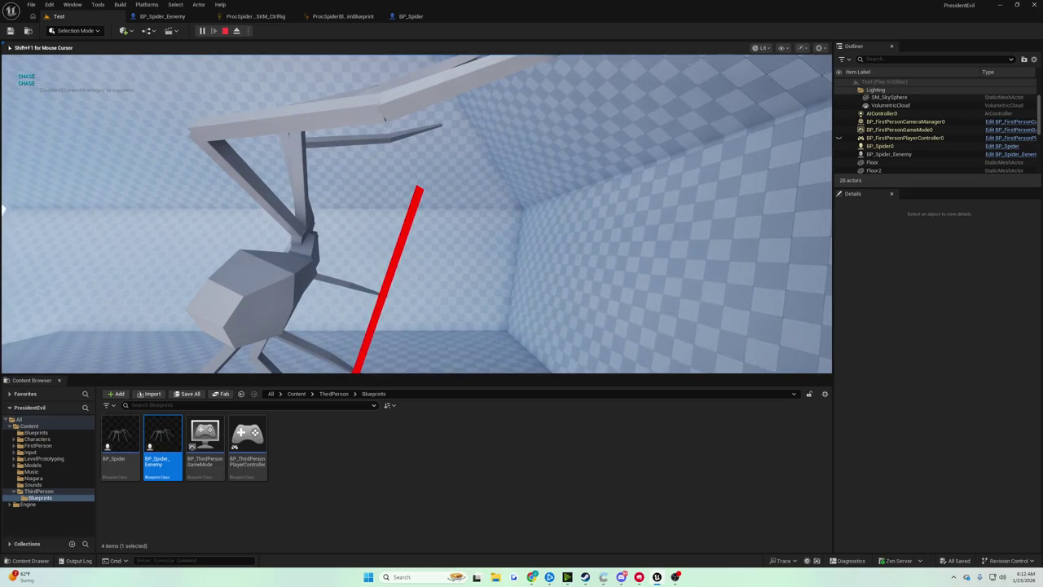
# Step: Stop the play-test, close the Message Log, search the Mesh's properties for 'sim', then reopen LincolnGrav
pyautogui.press('Escape')
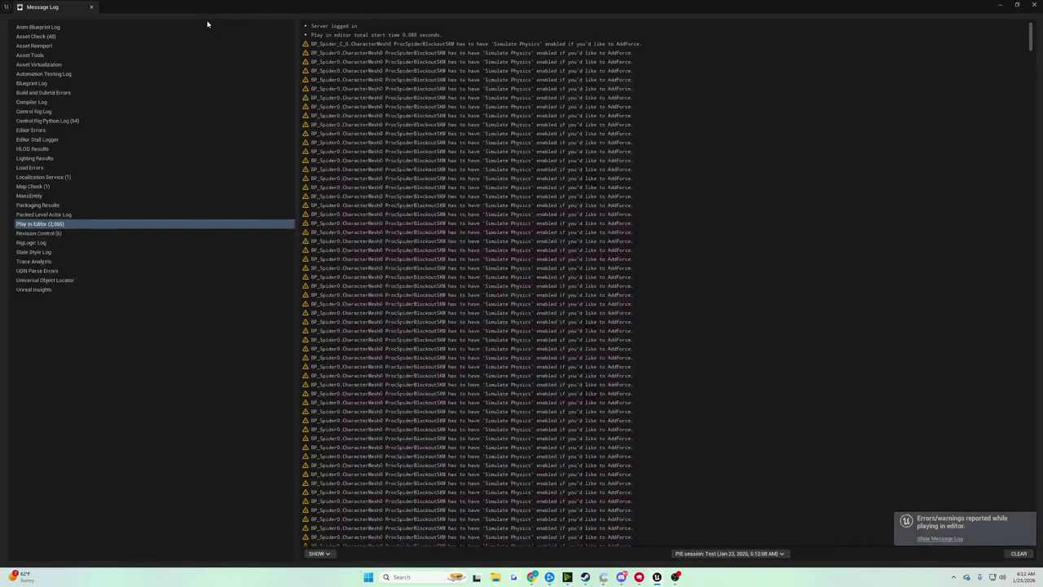
pyautogui.click(92, 6)
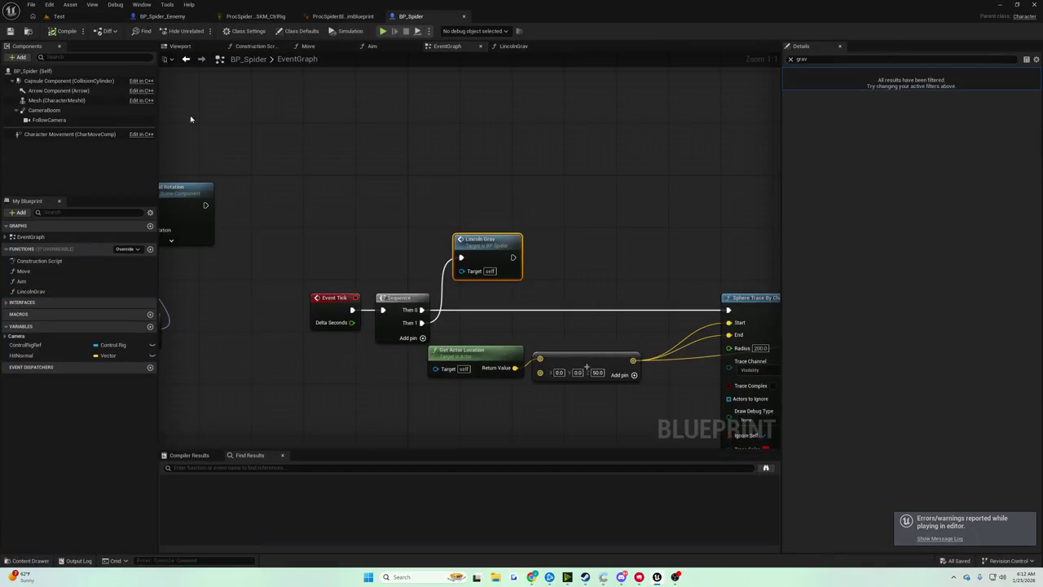
pyautogui.click(81, 101)
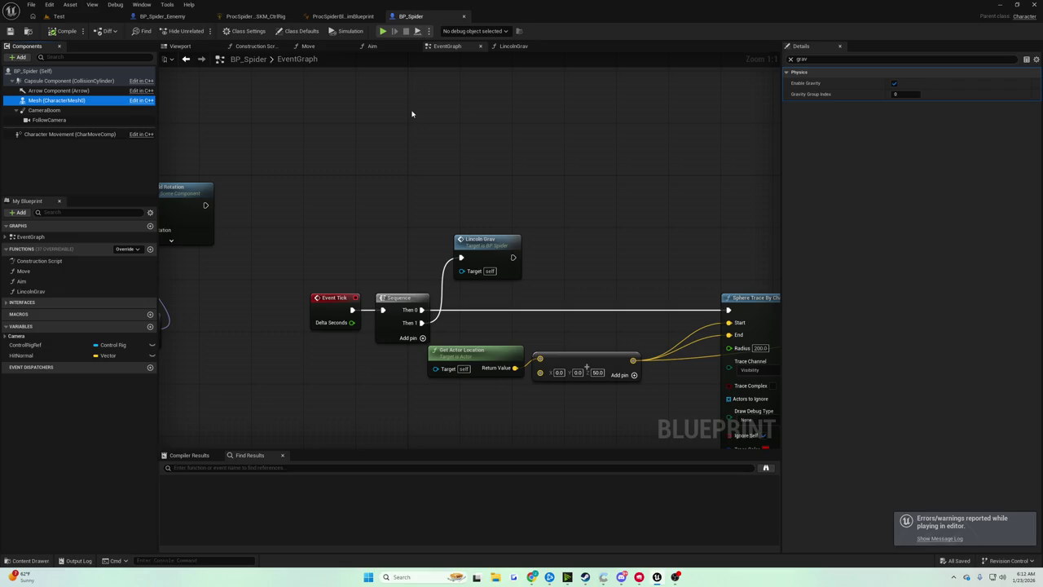
pyautogui.click(815, 59)
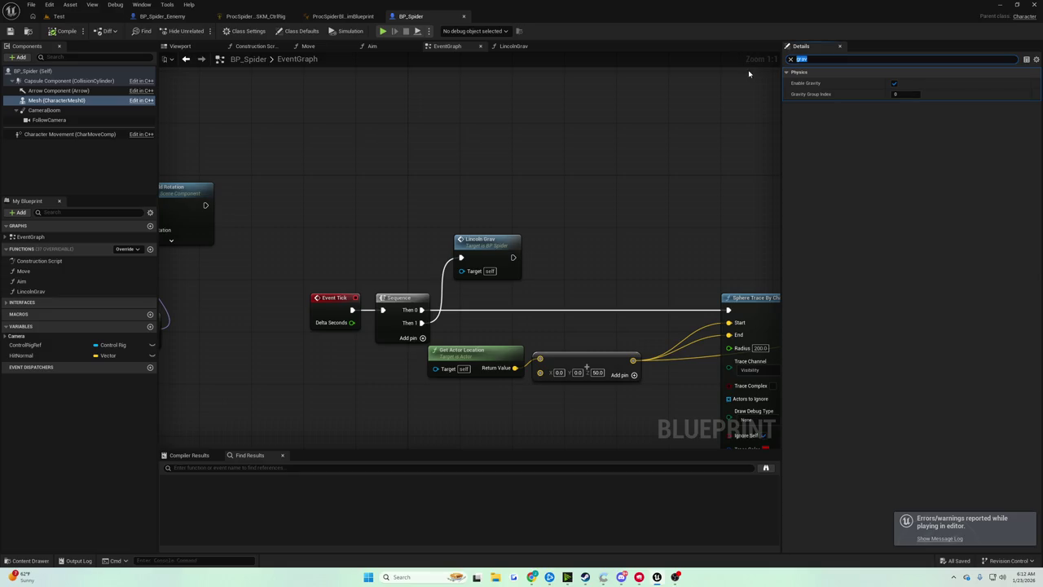
pyautogui.write('simul')
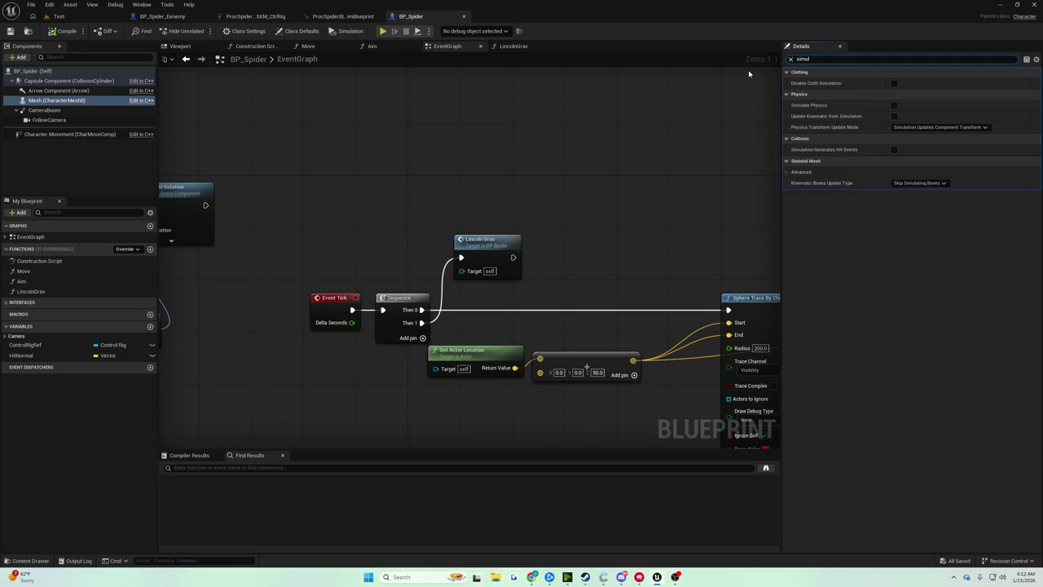
pyautogui.press('BackSpace')
pyautogui.press('BackSpace')
pyautogui.press('BackSpace')
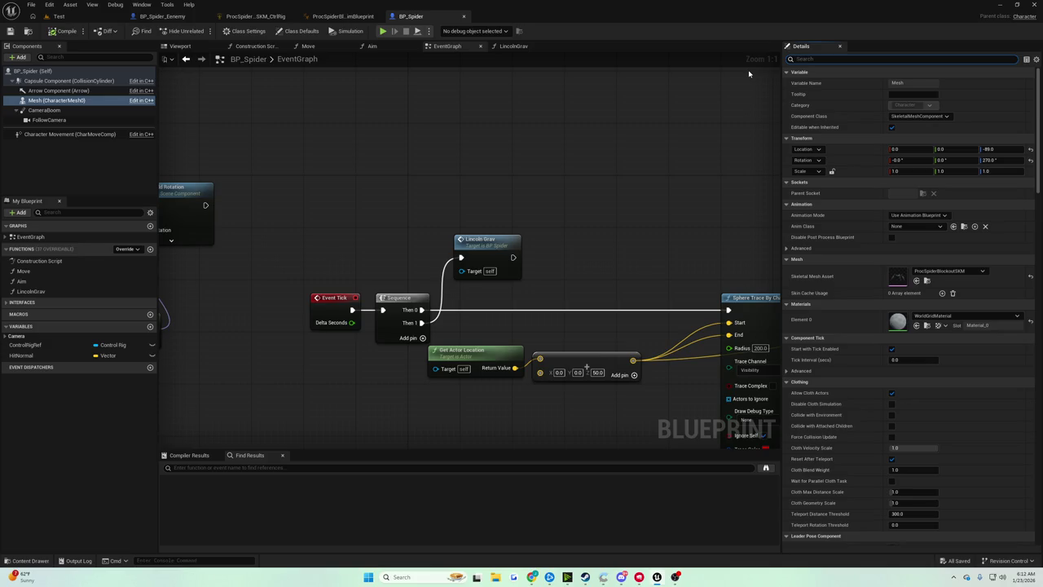
pyautogui.click(655, 95)
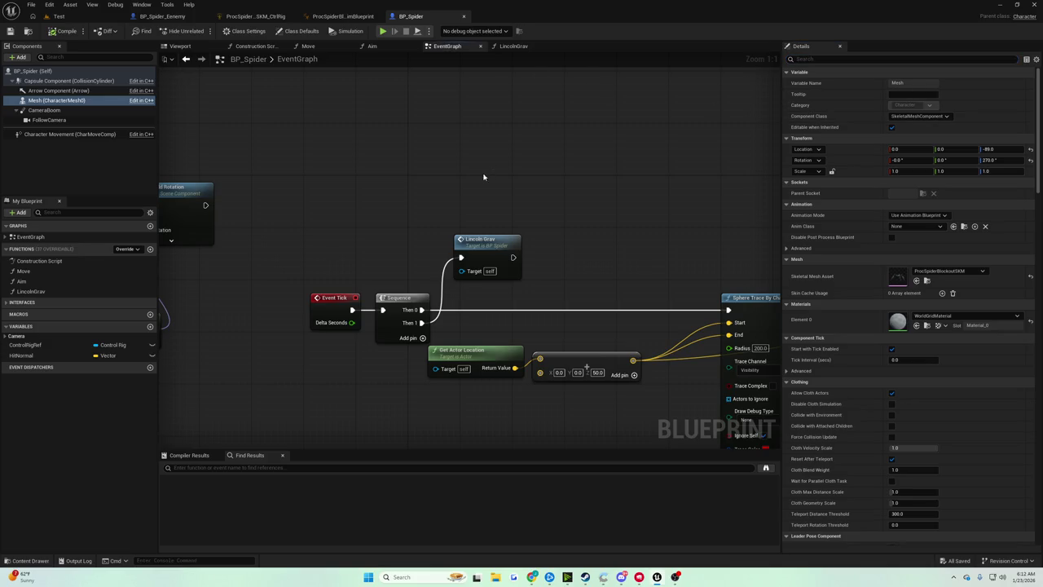
pyautogui.doubleClick(498, 246)
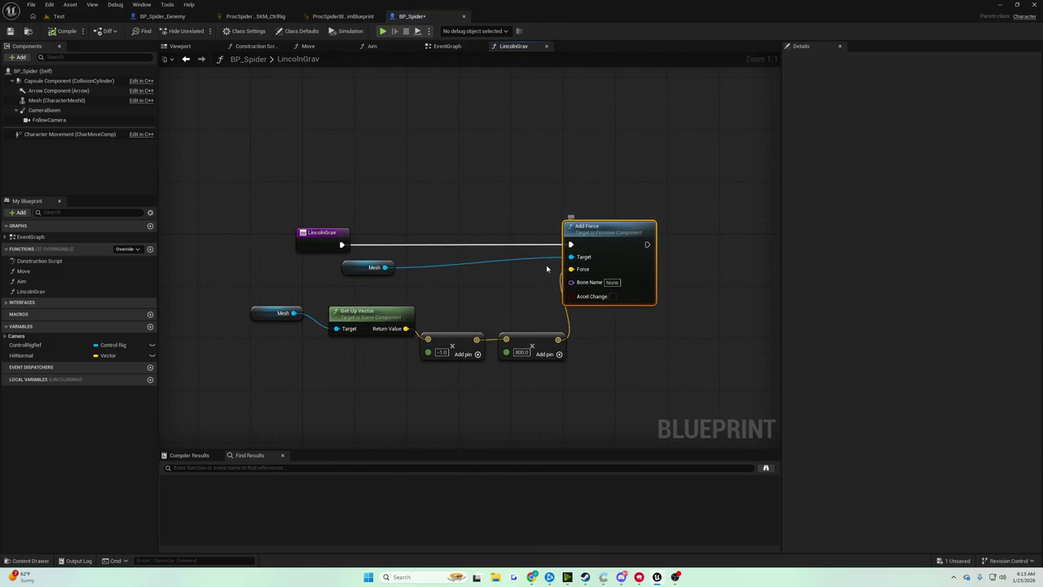
# Step: Remove Add Force and the -1.0 multiply, multiplying the up vector by -800 instead
pyautogui.press('Delete')
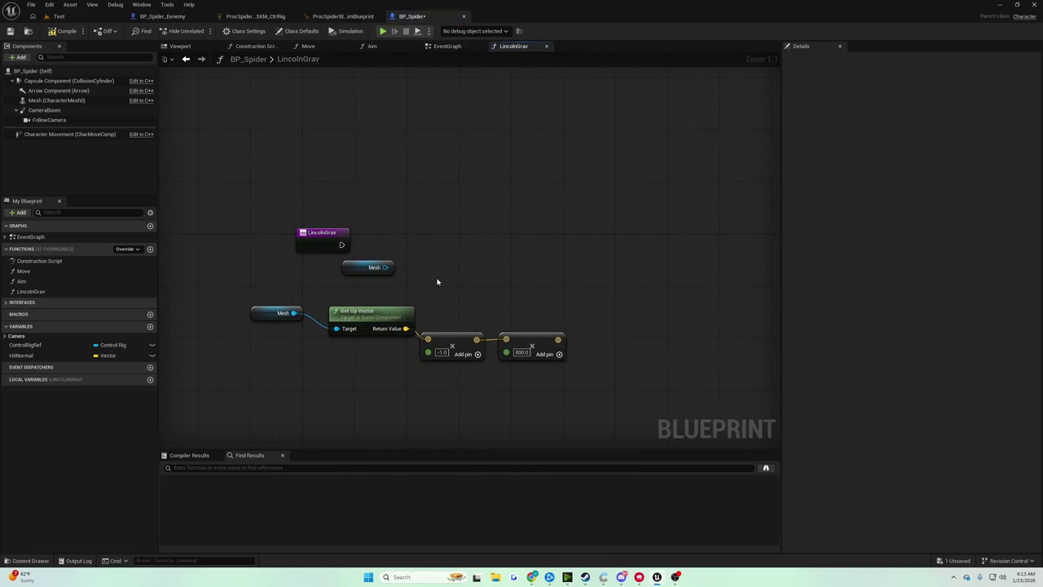
pyautogui.moveTo(486, 305); pyautogui.dragTo(446, 376)
pyautogui.press('Delete')
pyautogui.moveTo(406, 329)
pyautogui.mouseDown()
pyautogui.moveTo(503, 342)
pyautogui.moveTo(465, 322)
pyautogui.moveTo(506, 339)
pyautogui.moveTo(466, 333)
pyautogui.mouseUp()
pyautogui.click(463, 339)
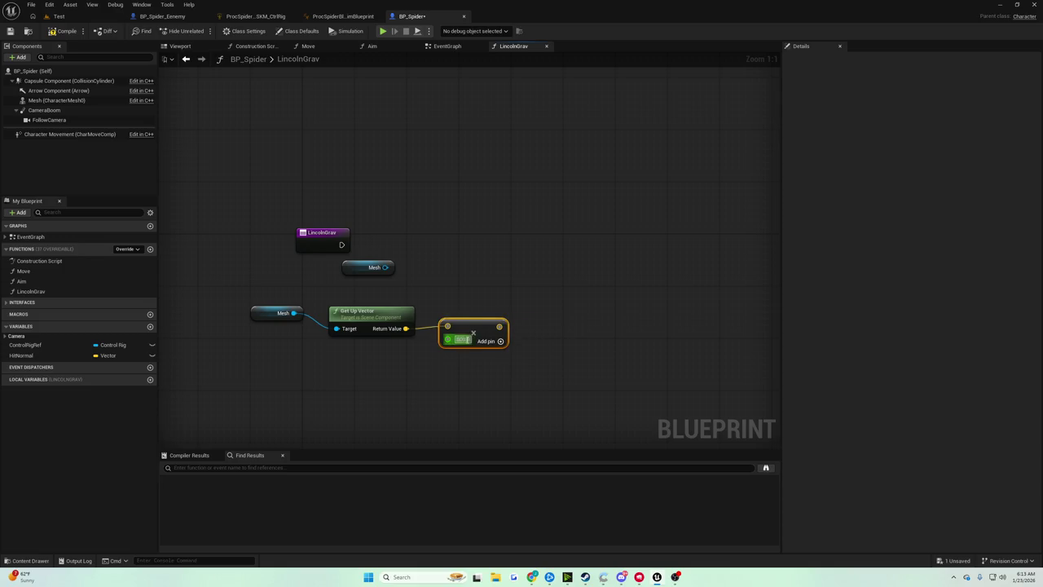
pyautogui.write('-800')
pyautogui.click(457, 226)
# Step: Place a Set Actor Location node beside the LincolnGrav entry
pyautogui.moveTo(383, 267)
pyautogui.mouseDown()
pyautogui.moveTo(477, 251)
pyautogui.moveTo(424, 221)
pyautogui.mouseUp()
pyautogui.moveTo(339, 233)
pyautogui.mouseDown()
pyautogui.moveTo(338, 213)
pyautogui.moveTo(438, 236)
pyautogui.moveTo(487, 227)
pyautogui.mouseUp()
pyautogui.write('set actor')
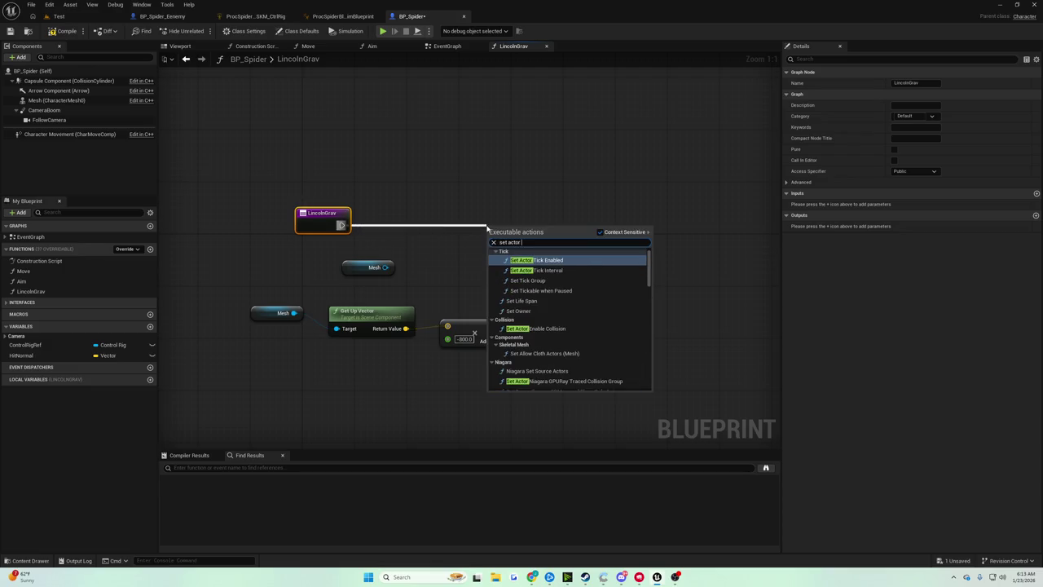
pyautogui.press('Down')
pyautogui.press('Down')
pyautogui.press('Down')
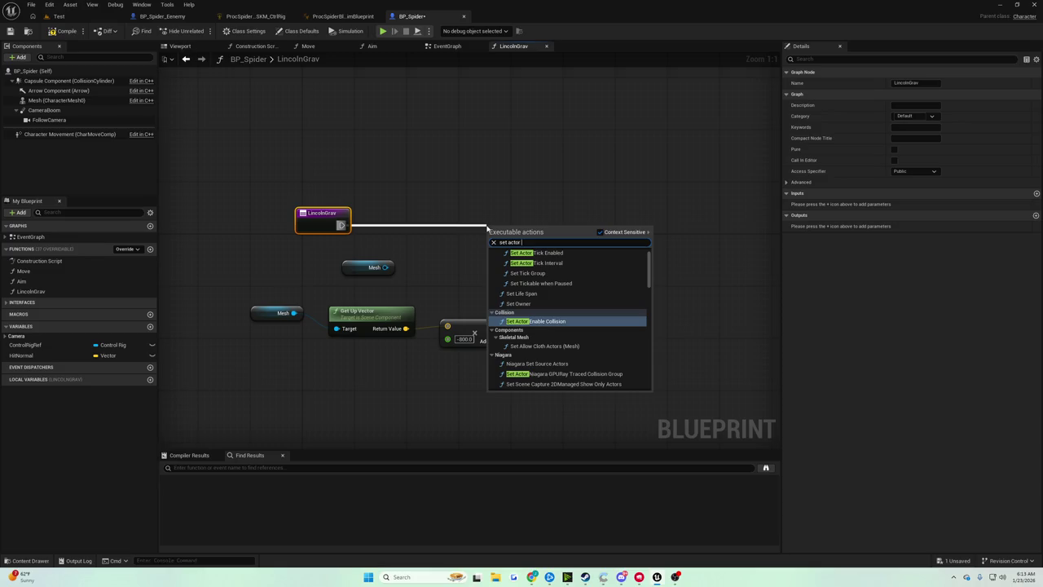
pyautogui.click(505, 177)
pyautogui.moveTo(342, 225); pyautogui.dragTo(449, 221)
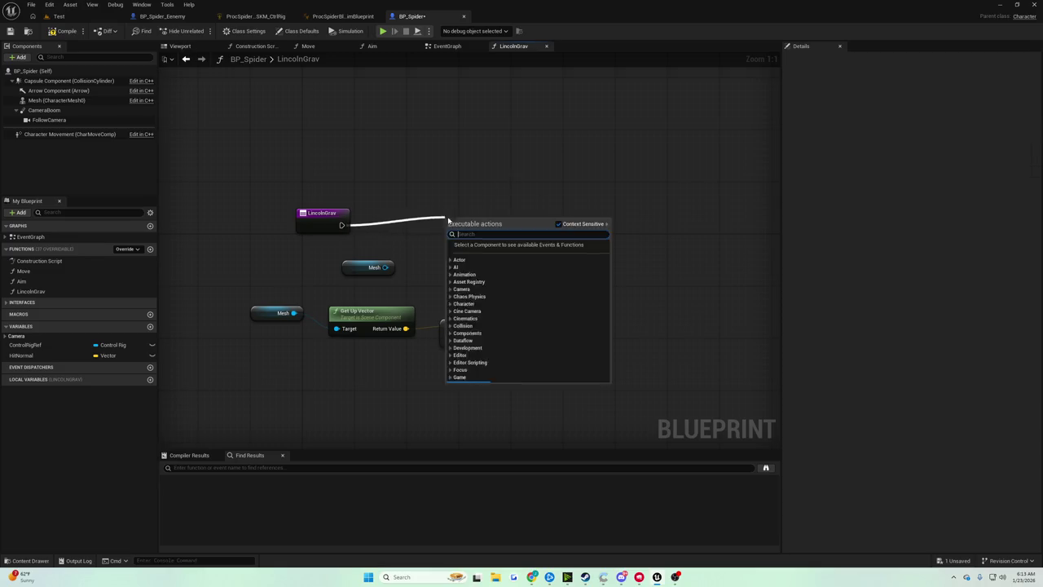
pyautogui.click(435, 233)
pyautogui.rightClick(436, 233)
pyautogui.write('set actor loction')
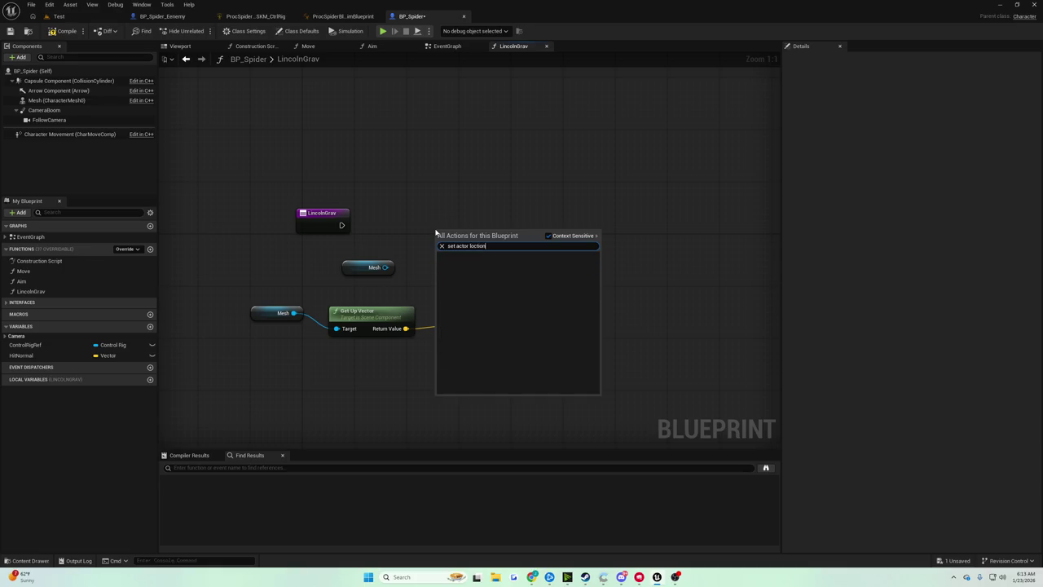
pyautogui.press('Down')
pyautogui.press('Down')
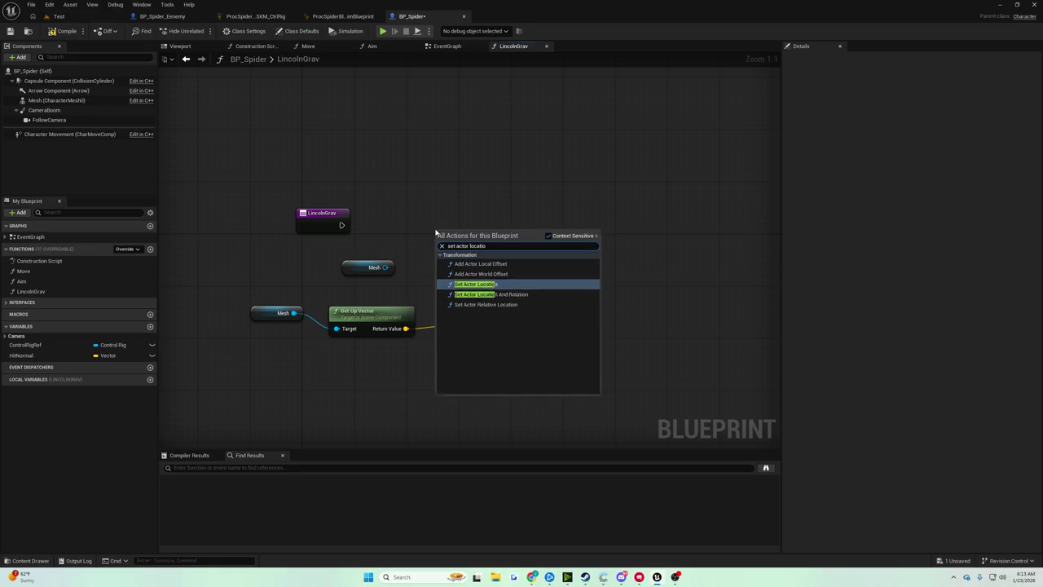
pyautogui.press('Return')
pyautogui.moveTo(535, 233)
pyautogui.mouseDown()
pyautogui.moveTo(690, 219)
pyautogui.moveTo(679, 219)
pyautogui.mouseUp()
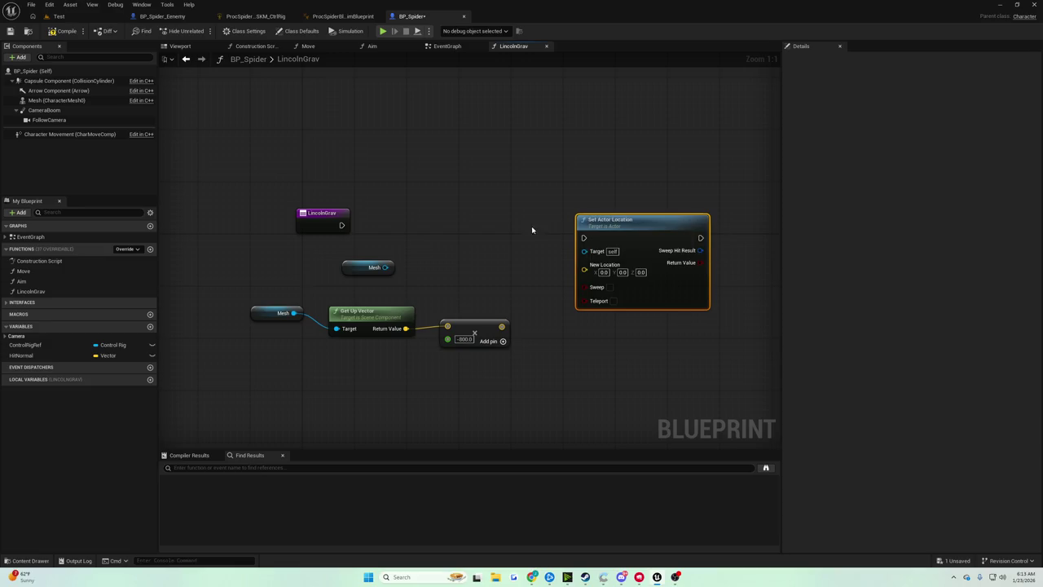
# Step: Add Get Actor Location to the -800 scaled up vector with a vector addition node
pyautogui.rightClick(390, 237)
pyautogui.write('get actor location')
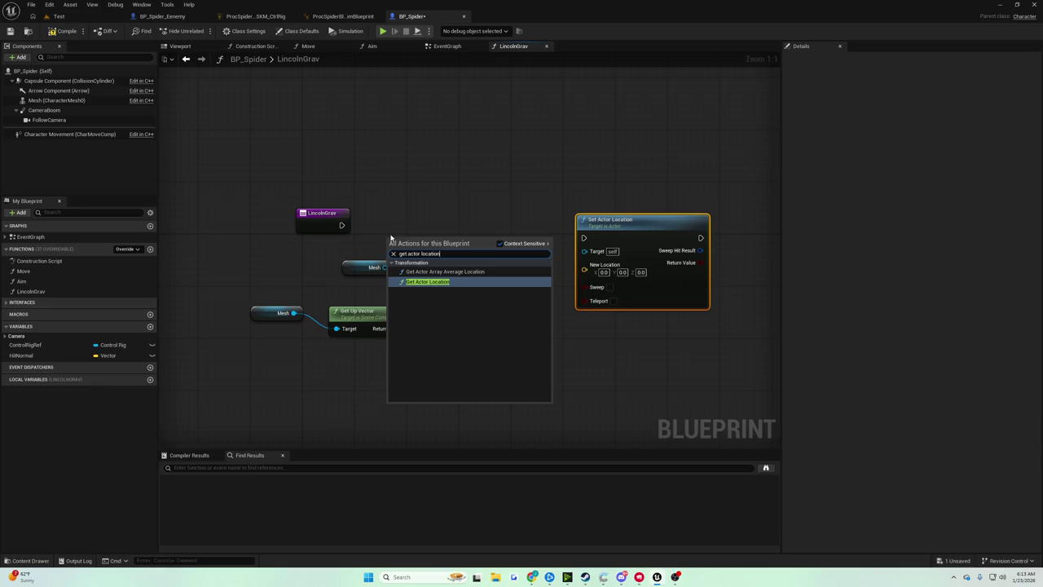
pyautogui.press('Return')
pyautogui.moveTo(437, 249); pyautogui.dragTo(462, 237)
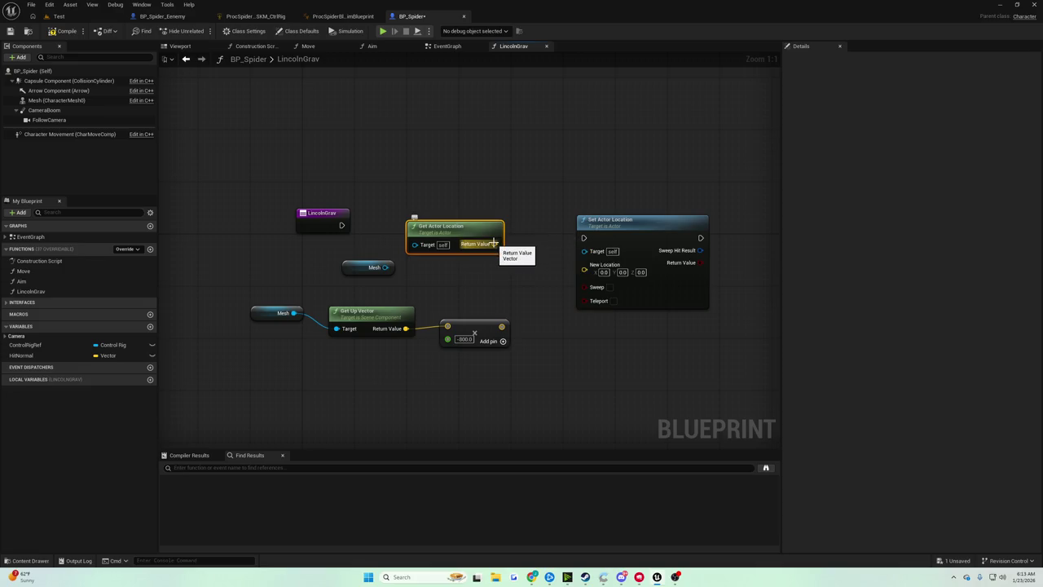
pyautogui.moveTo(493, 244); pyautogui.dragTo(515, 248)
pyautogui.write('+')
pyautogui.press('Return')
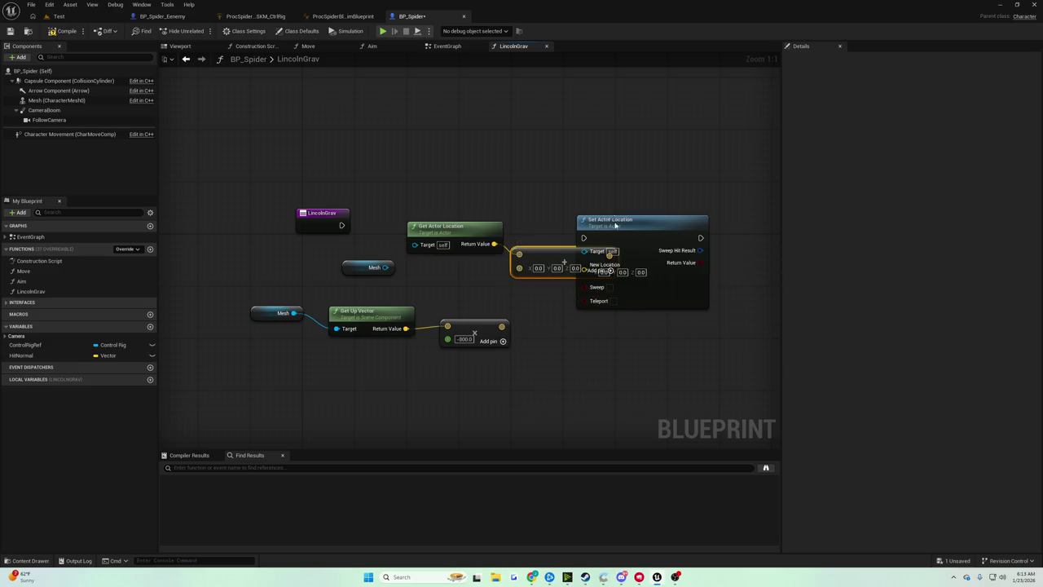
pyautogui.moveTo(620, 220); pyautogui.dragTo(696, 214)
pyautogui.moveTo(502, 326)
pyautogui.mouseDown()
pyautogui.moveTo(519, 268)
pyautogui.moveTo(598, 255)
pyautogui.mouseUp()
pyautogui.write('+')
pyautogui.press('Return')
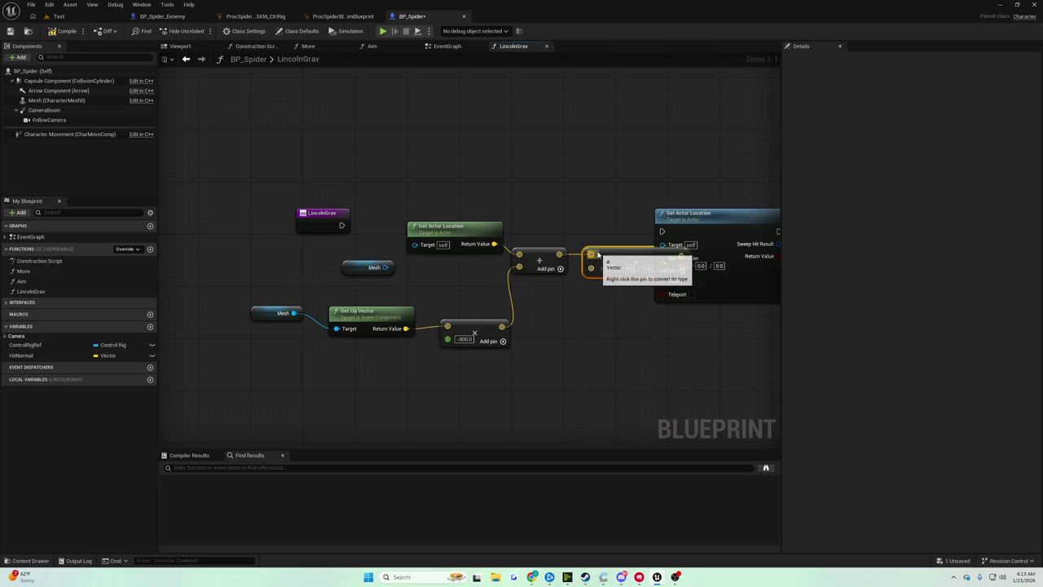
# Step: Scale the offset by Get World Delta Seconds and wire LincolnGrav's exec into Set Actor Location
pyautogui.rightClick(564, 326)
pyautogui.write('get delta')
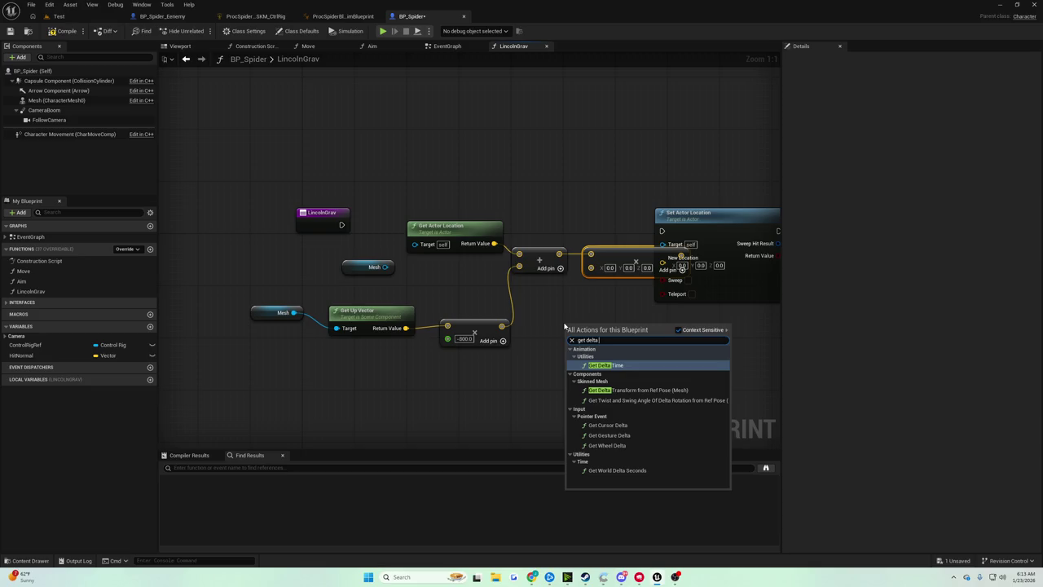
pyautogui.press('BackSpace')
pyautogui.press('BackSpace')
pyautogui.press('BackSpace')
pyautogui.press('BackSpace')
pyautogui.press('BackSpace')
pyautogui.write('worl')
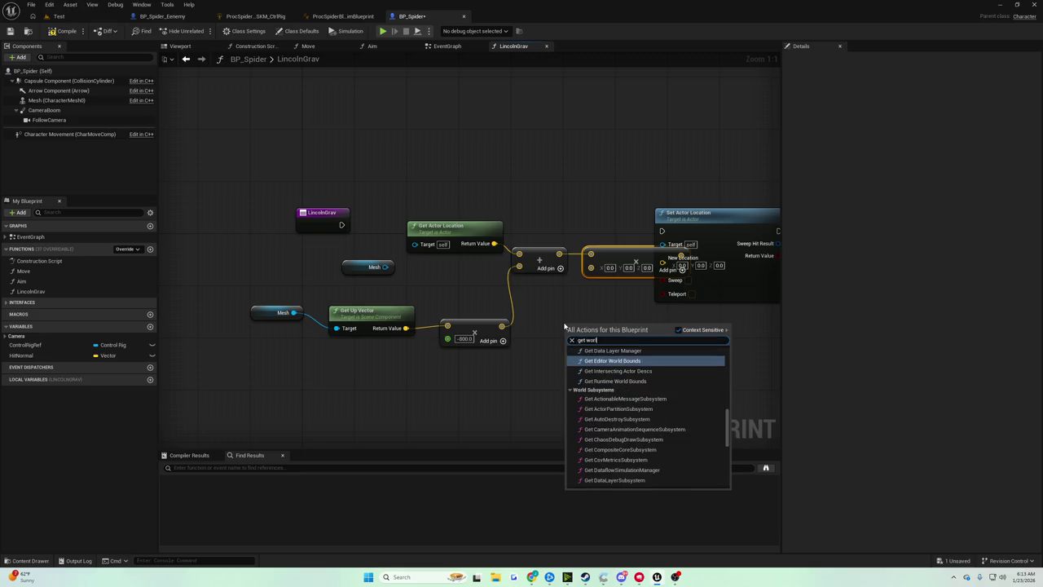
pyautogui.write('d delta')
pyautogui.press('Return')
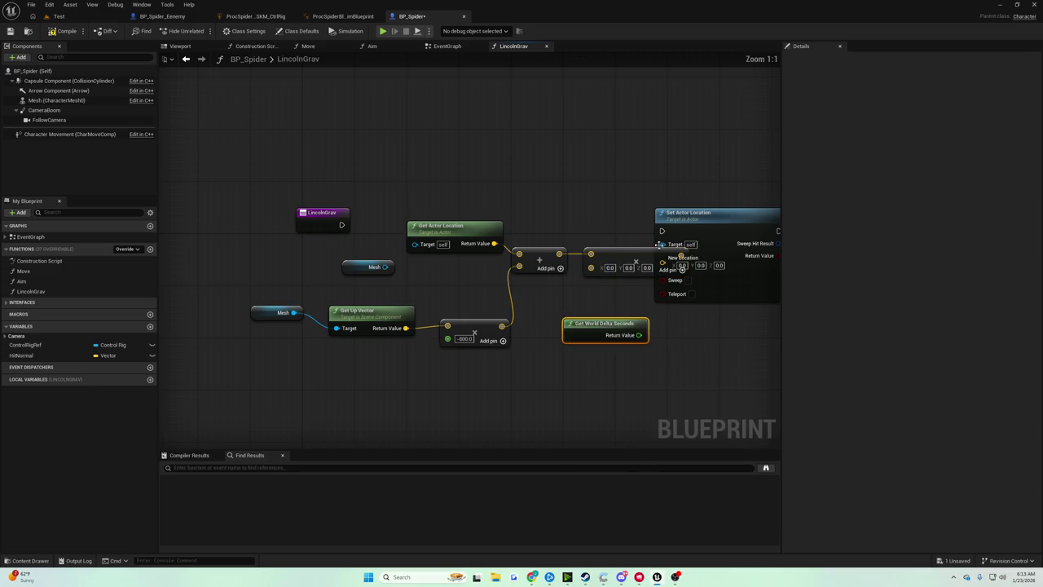
pyautogui.moveTo(659, 245); pyautogui.dragTo(531, 275)
pyautogui.moveTo(457, 365)
pyautogui.mouseDown()
pyautogui.moveTo(408, 296)
pyautogui.moveTo(532, 291)
pyautogui.mouseUp()
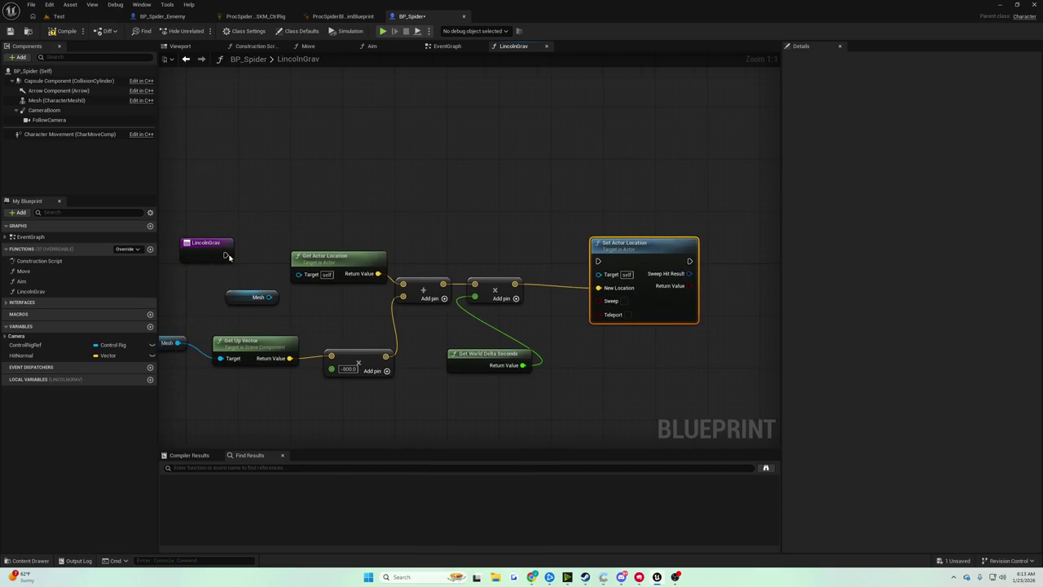
pyautogui.moveTo(226, 255)
pyautogui.mouseDown()
pyautogui.moveTo(540, 246)
pyautogui.moveTo(601, 261)
pyautogui.mouseUp()
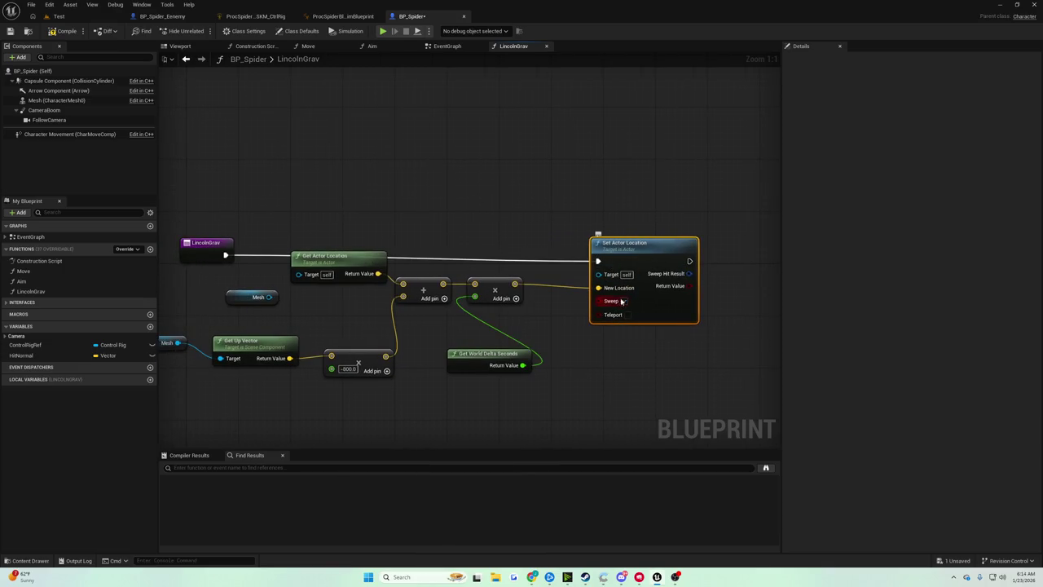
# Step: Compile BP_Spider and start a play test in the Test level
pyautogui.click(65, 31)
pyautogui.click(58, 16)
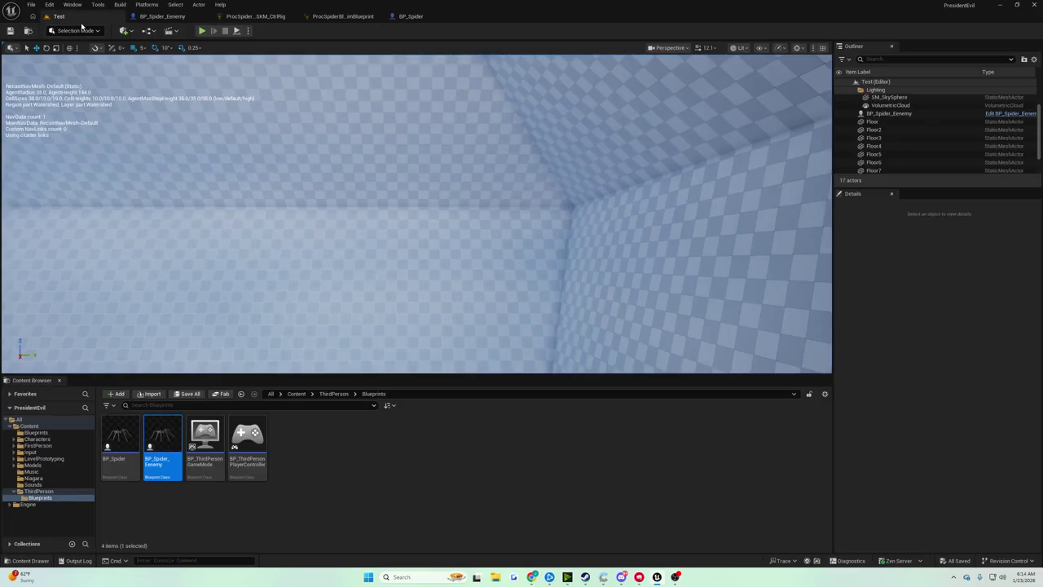
pyautogui.click(202, 31)
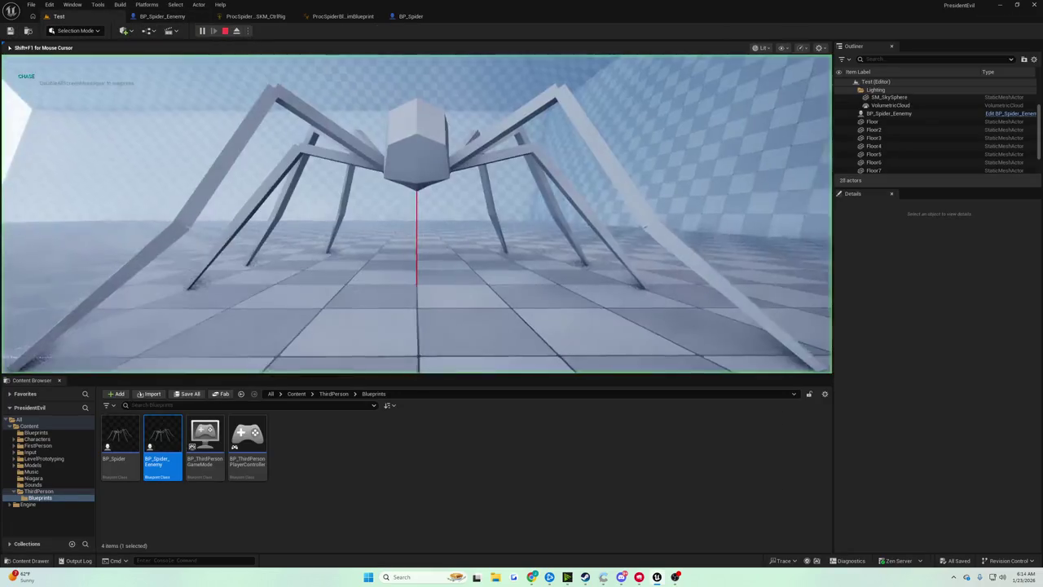
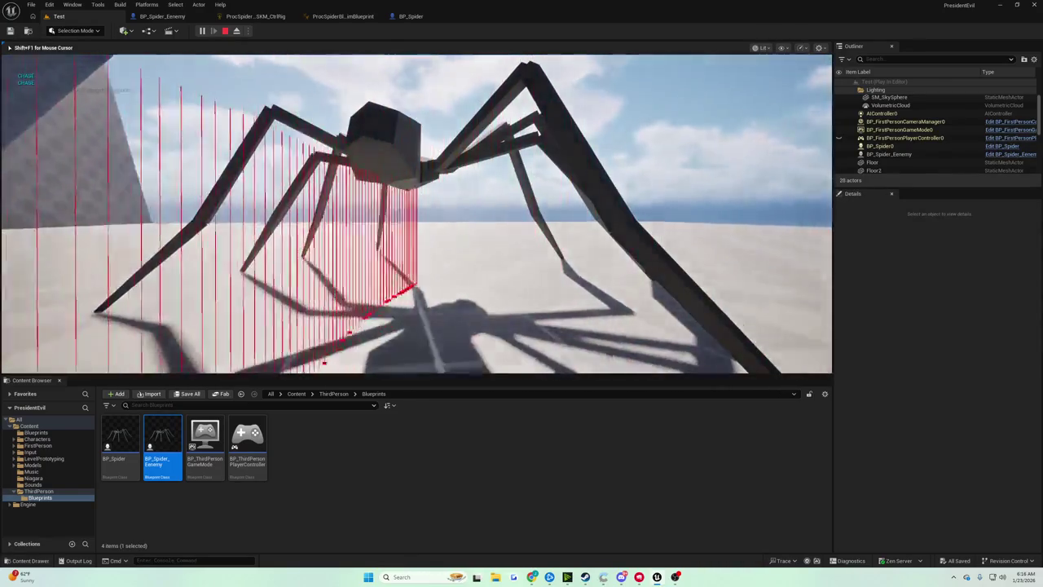
# Step: End the running Play-in-Editor session and return to the editor
pyautogui.press('Escape')
# Step: Review BP_Spider's LincolnGrav graph: Set Actor Location using the up vector scaled by -900
pyautogui.click(411, 16)
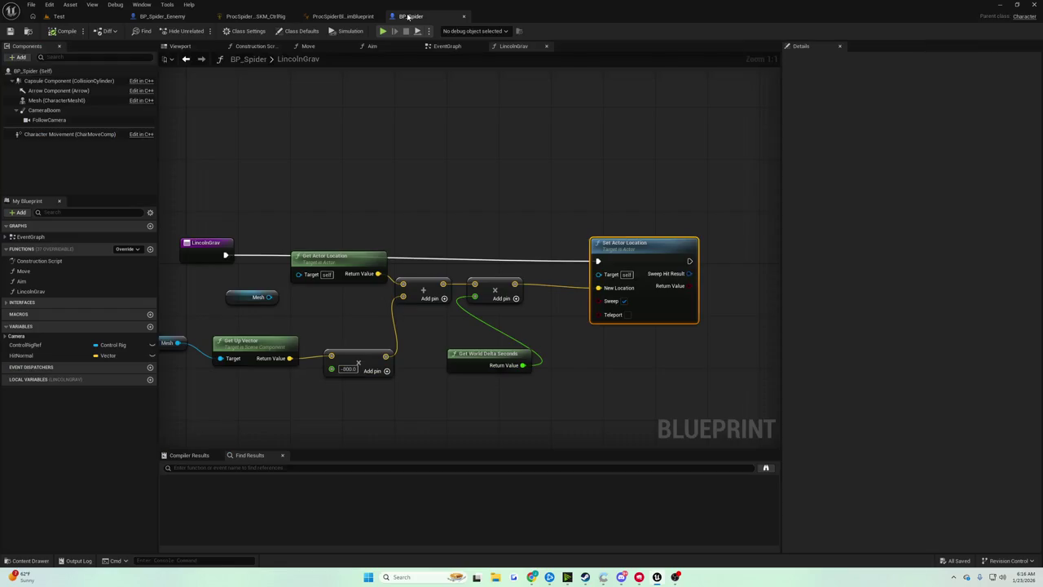
pyautogui.click(533, 274)
pyautogui.press('Home')
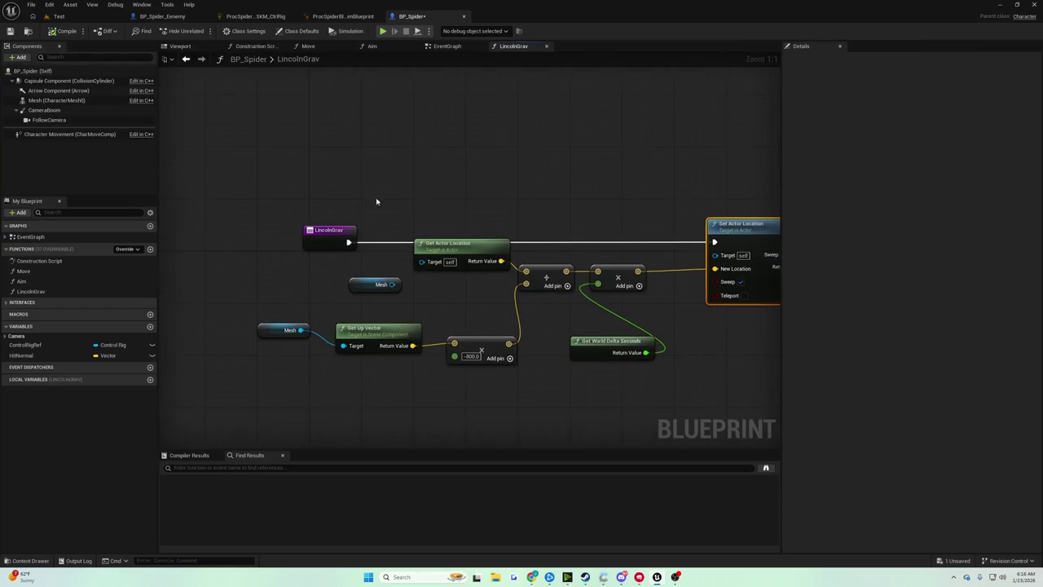
pyautogui.press('Home')
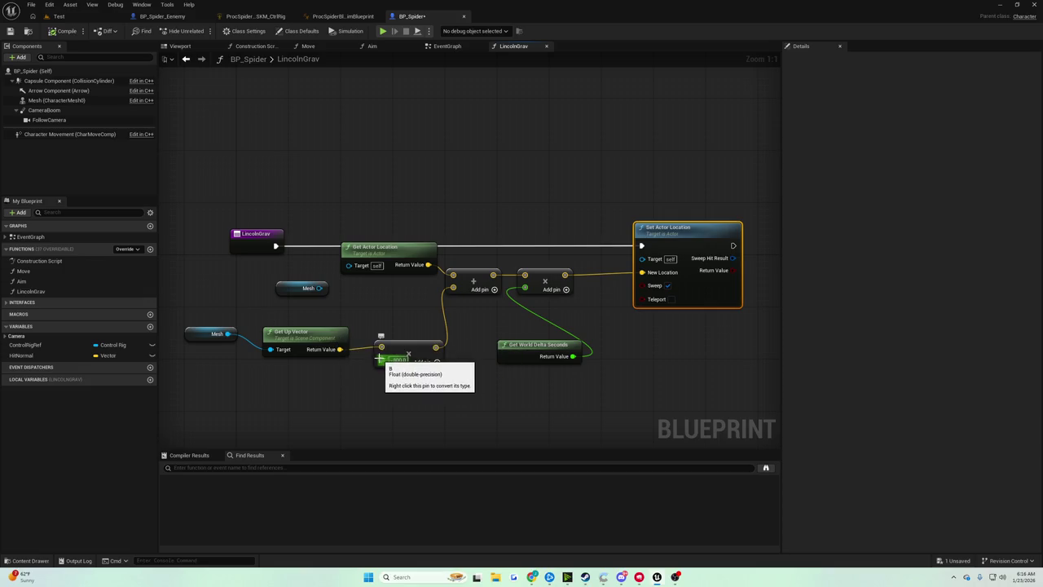
pyautogui.moveTo(425, 287); pyautogui.dragTo(272, 308)
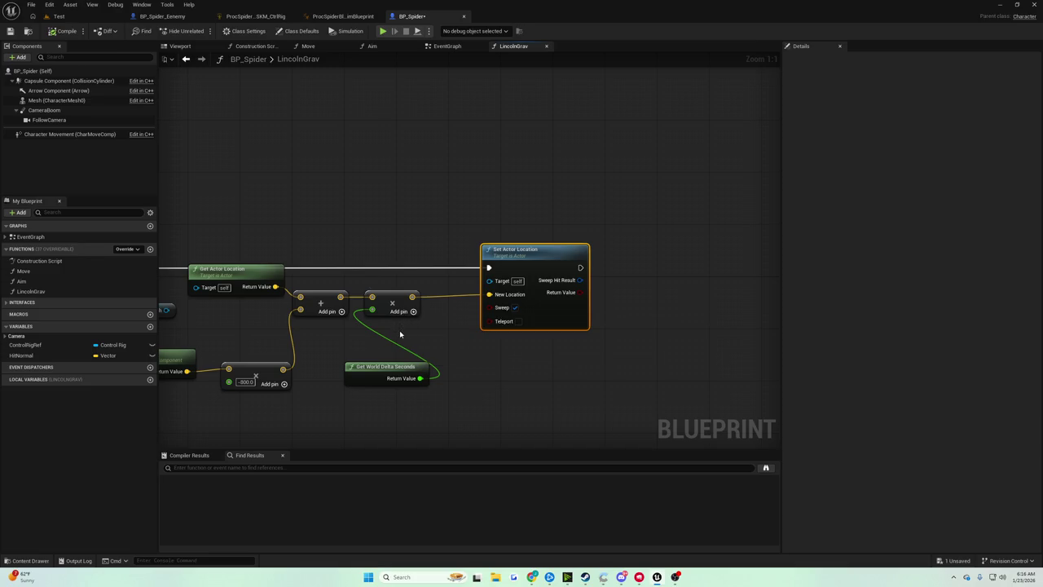
pyautogui.moveTo(429, 237); pyautogui.dragTo(531, 196)
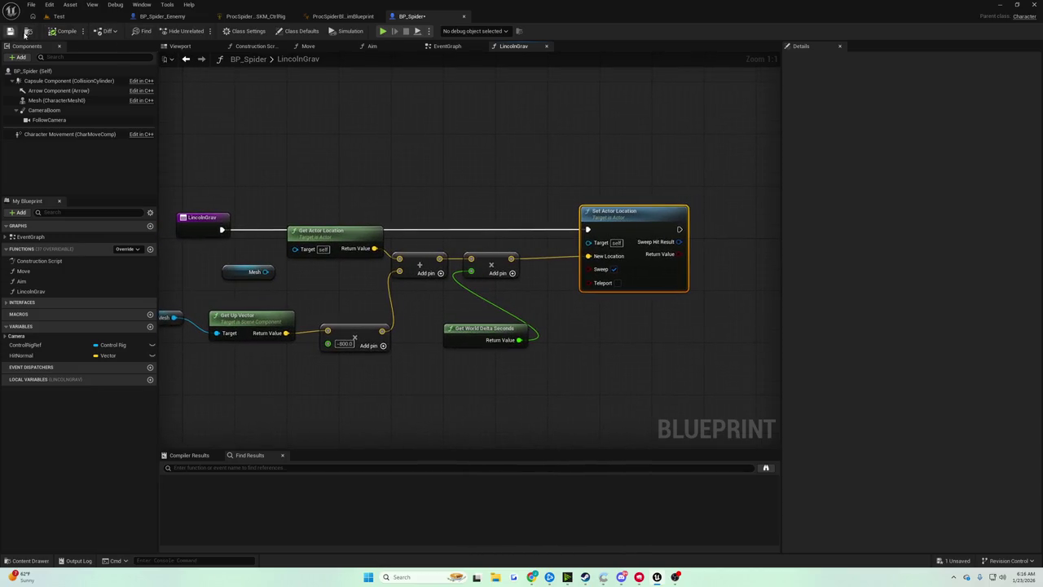
# Step: Return to the Test level and turn the viewport camera toward the wall and sky
pyautogui.click(59, 16)
pyautogui.moveTo(415, 212)
pyautogui.mouseDown()
pyautogui.moveTo(383, 211)
pyautogui.moveTo(377, 179)
pyautogui.moveTo(392, 163)
pyautogui.moveTo(359, 172)
pyautogui.moveTo(342, 196)
pyautogui.moveTo(383, 155)
pyautogui.moveTo(359, 143)
pyautogui.moveTo(95, 81)
pyautogui.mouseUp()
# Step: Fly the viewport camera around the building toward the wall edges, then back it up
pyautogui.moveTo(415, 212)
pyautogui.mouseDown()
pyautogui.moveTo(424, 209)
pyautogui.moveTo(350, 201)
pyautogui.mouseUp()
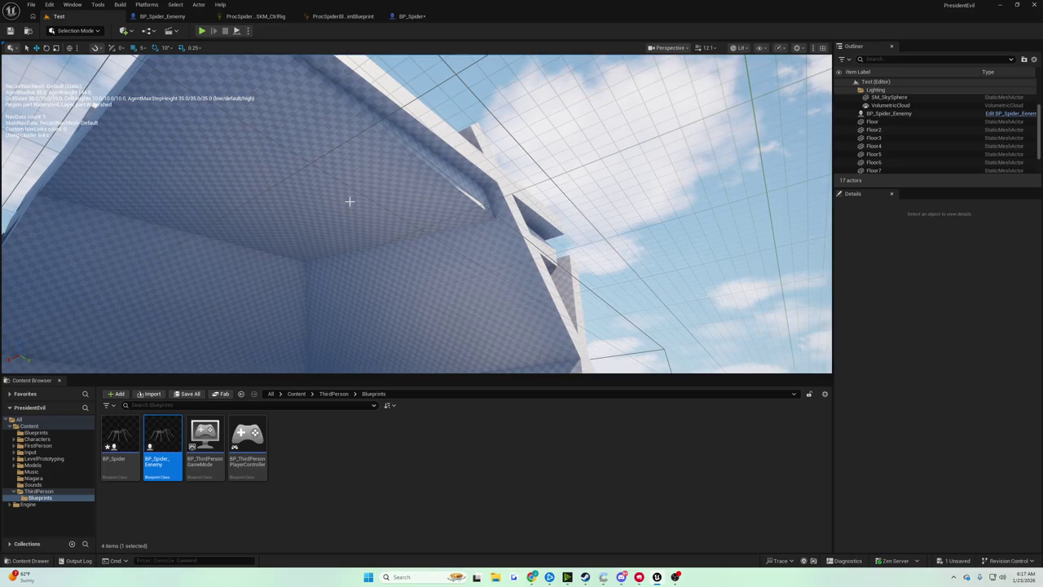
pyautogui.moveTo(252, 184)
pyautogui.mouseDown()
pyautogui.moveTo(238, 187)
pyautogui.moveTo(357, 359)
pyautogui.moveTo(334, 374)
pyautogui.moveTo(344, 359)
pyautogui.mouseUp()
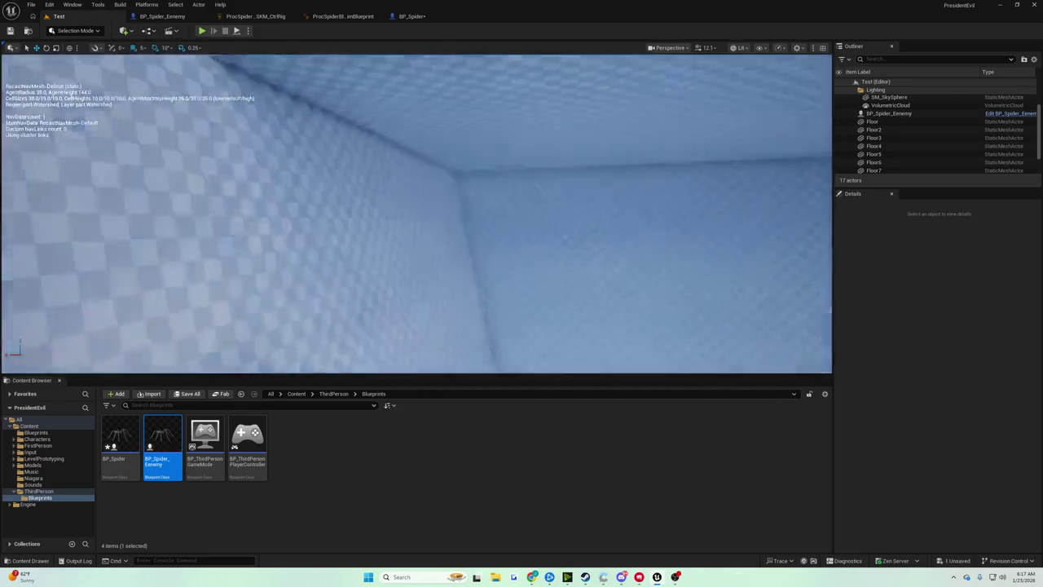
pyautogui.moveTo(344, 358); pyautogui.dragTo(342, 357)
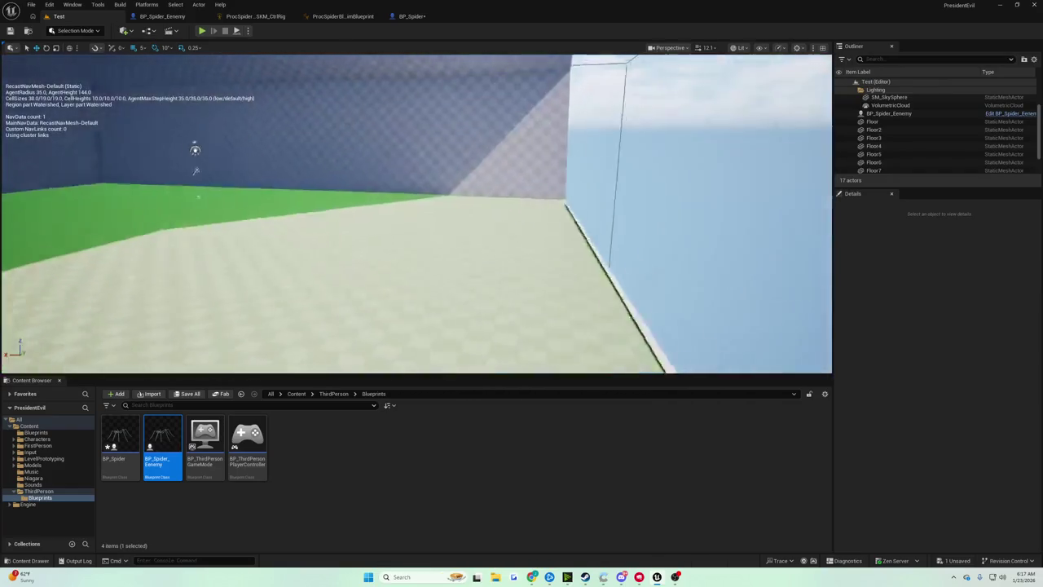
pyautogui.press('Down')
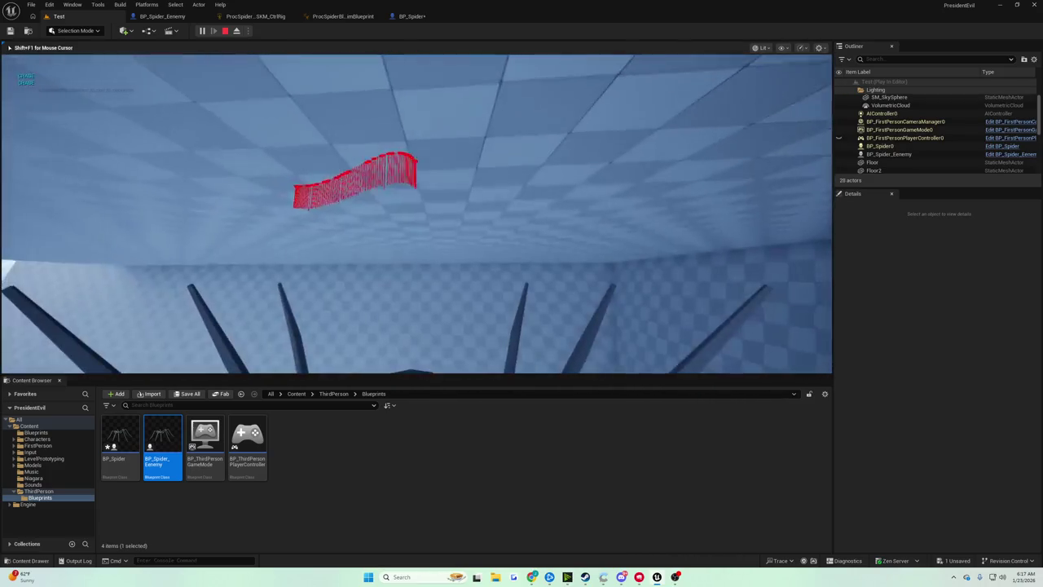
# Step: Watch the spider in the play test, then stop the session with Esc
pyautogui.press('Escape')
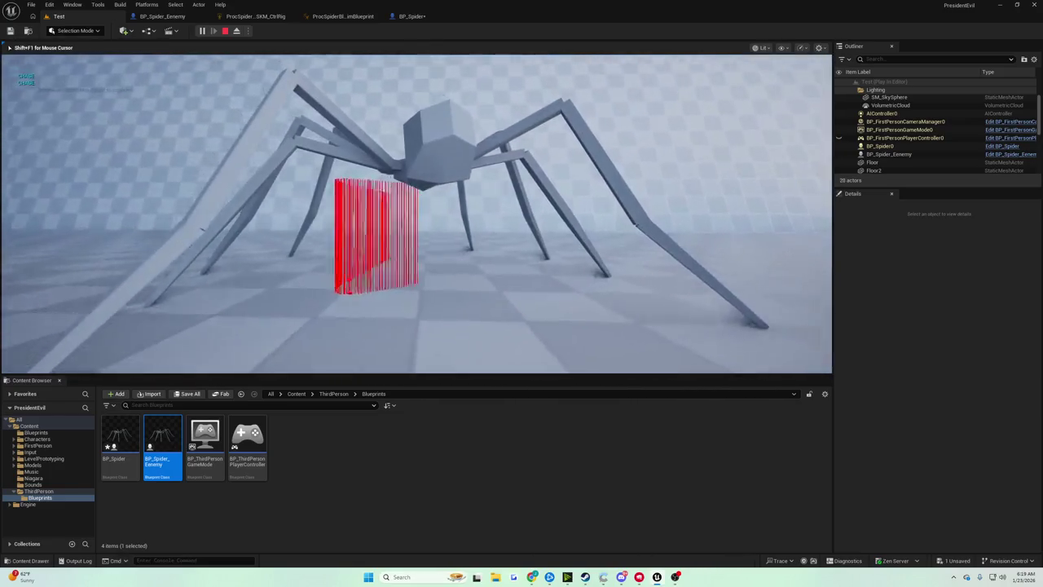
pyautogui.press('Escape')
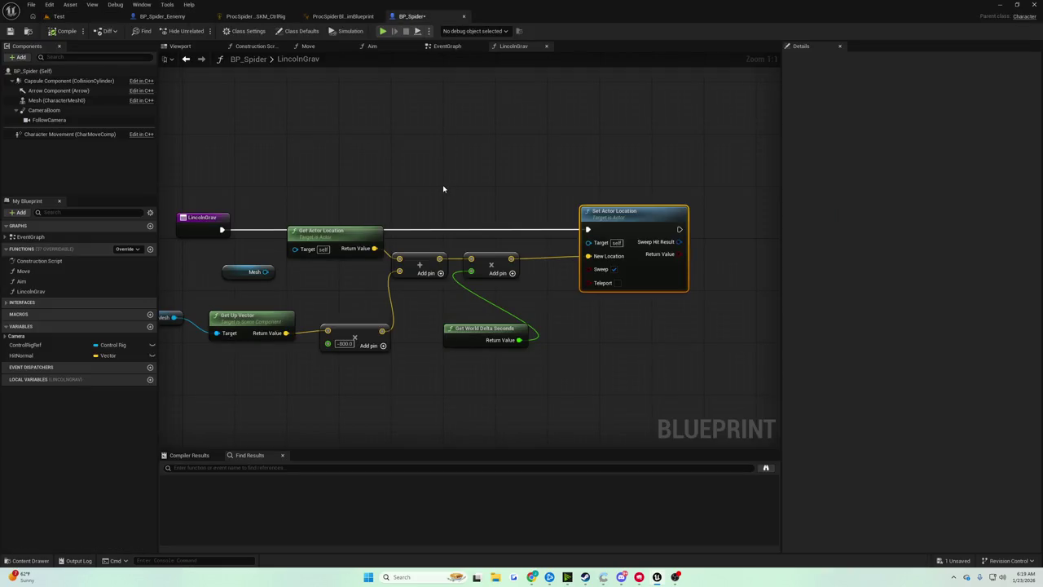
# Step: Delete the unconnected Mesh getter from the LincolnGrav graph and save BP_Spider
pyautogui.moveTo(444, 189)
pyautogui.mouseDown()
pyautogui.moveTo(531, 193)
pyautogui.moveTo(543, 207)
pyautogui.moveTo(414, 203)
pyautogui.moveTo(514, 203)
pyautogui.mouseUp()
pyautogui.click(319, 283)
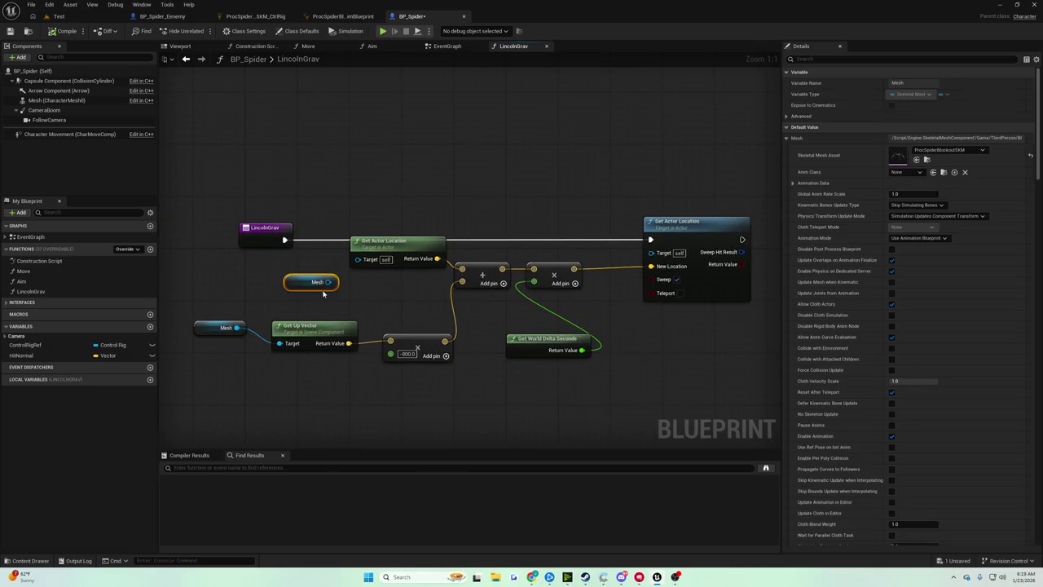
pyautogui.press('Delete')
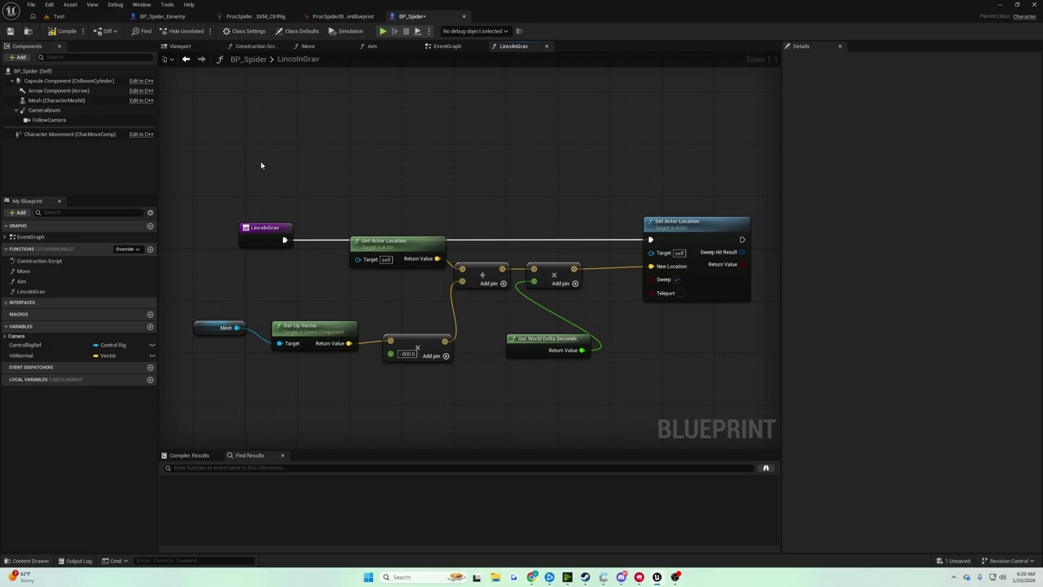
pyautogui.click(10, 31)
# Step: Drop a Character Movement getter into the EventGraph and filter its actions by 'to plane'
pyautogui.click(444, 46)
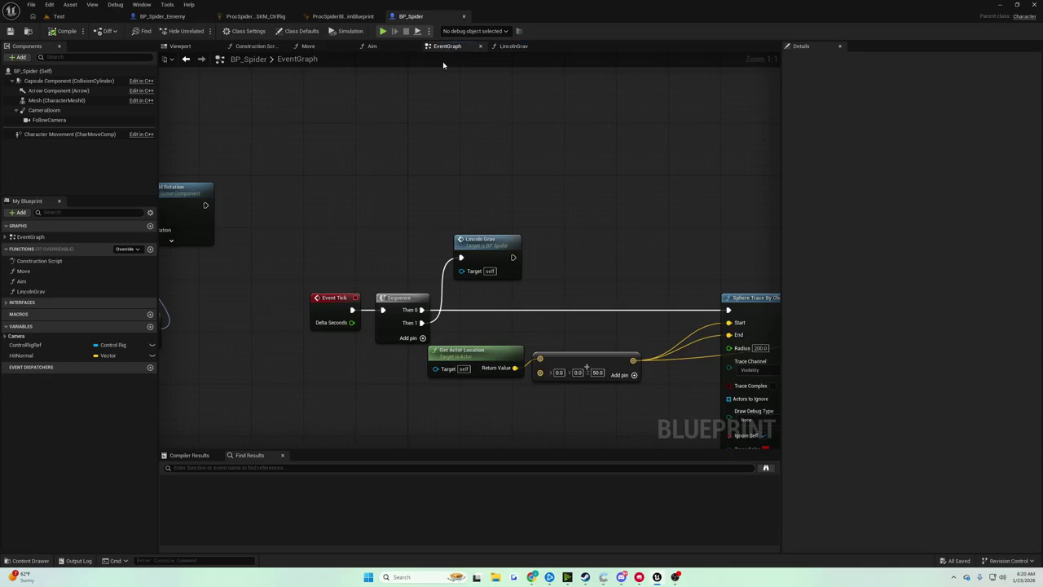
pyautogui.rightClick(512, 160)
pyautogui.write('constre')
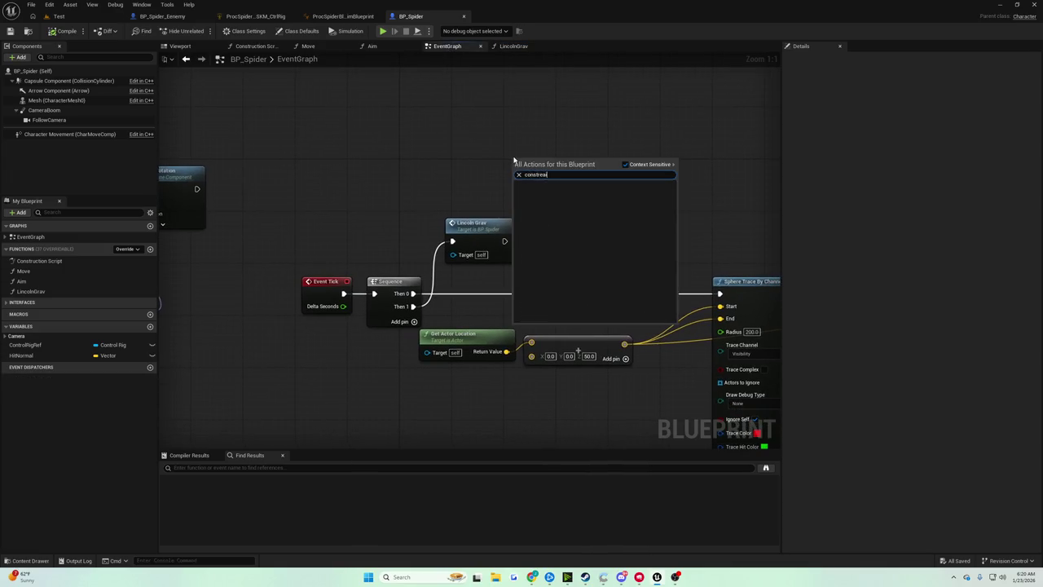
pyautogui.press('BackSpace')
pyautogui.write('ain')
pyautogui.press('BackSpace')
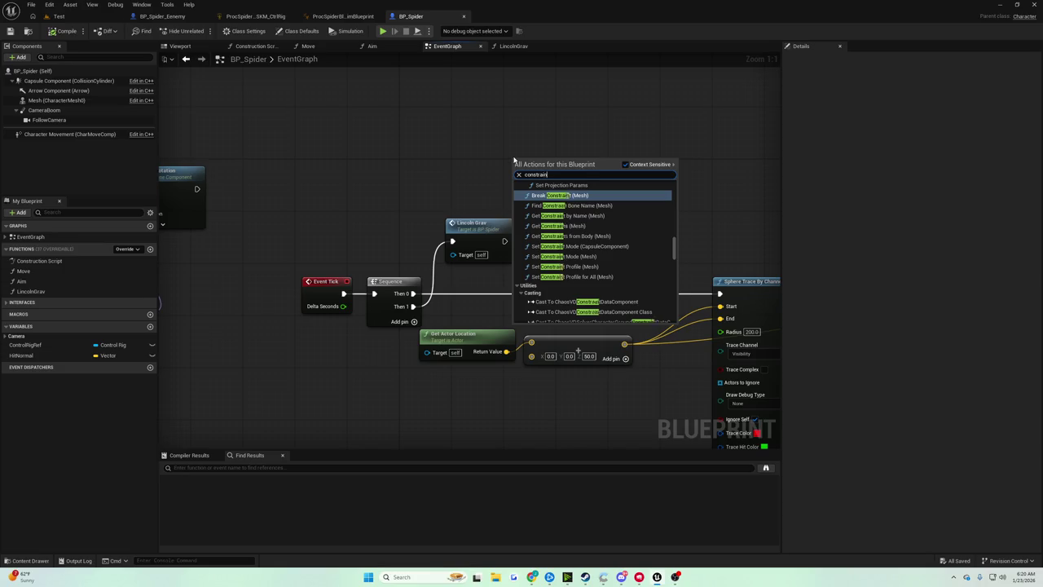
pyautogui.write('t')
pyautogui.press('BackSpace')
pyautogui.press('Escape')
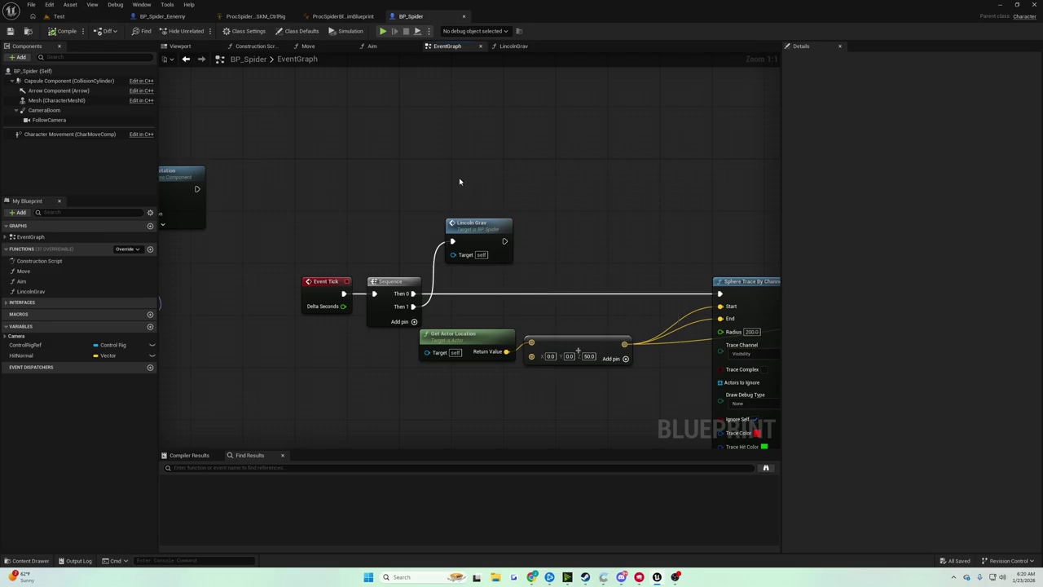
pyautogui.moveTo(72, 133)
pyautogui.mouseDown()
pyautogui.moveTo(191, 158)
pyautogui.moveTo(527, 165)
pyautogui.moveTo(524, 153)
pyautogui.mouseUp()
pyautogui.write('to plane')
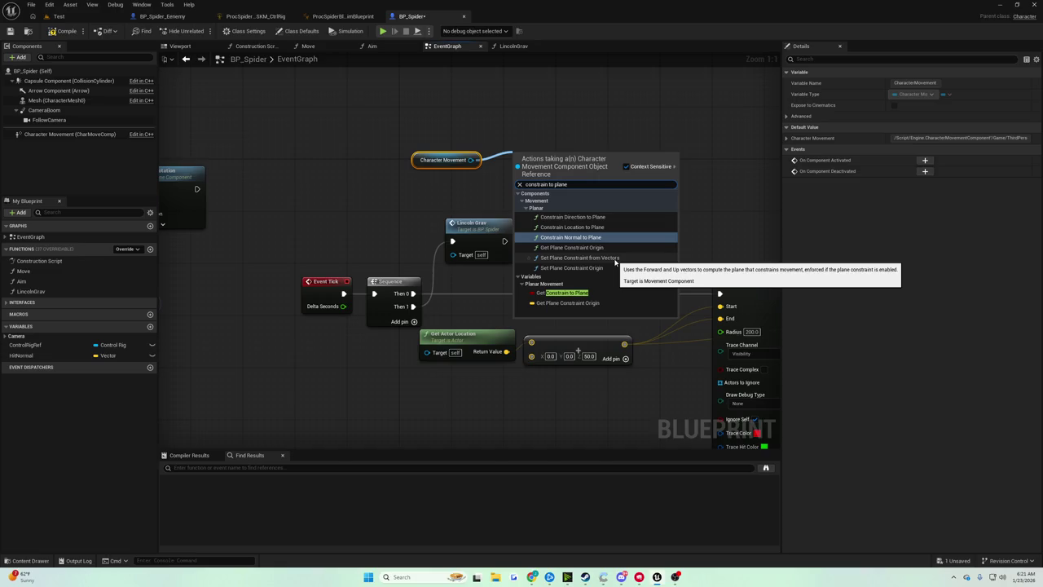
# Step: Add a Set Plane Constraint from Vectors node and move Lincoln Grav out of its way
pyautogui.click(615, 259)
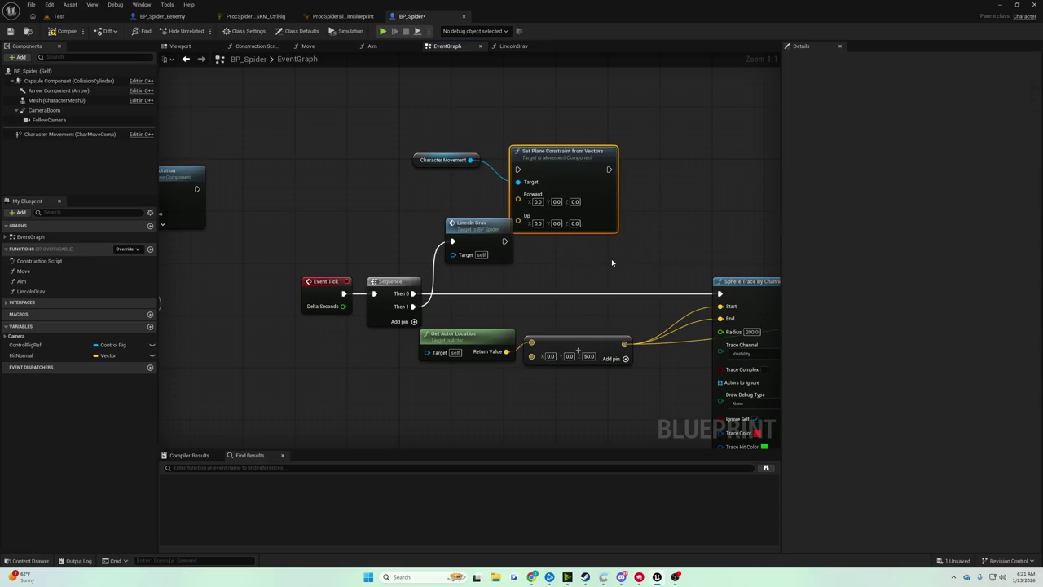
pyautogui.moveTo(580, 163); pyautogui.dragTo(585, 150)
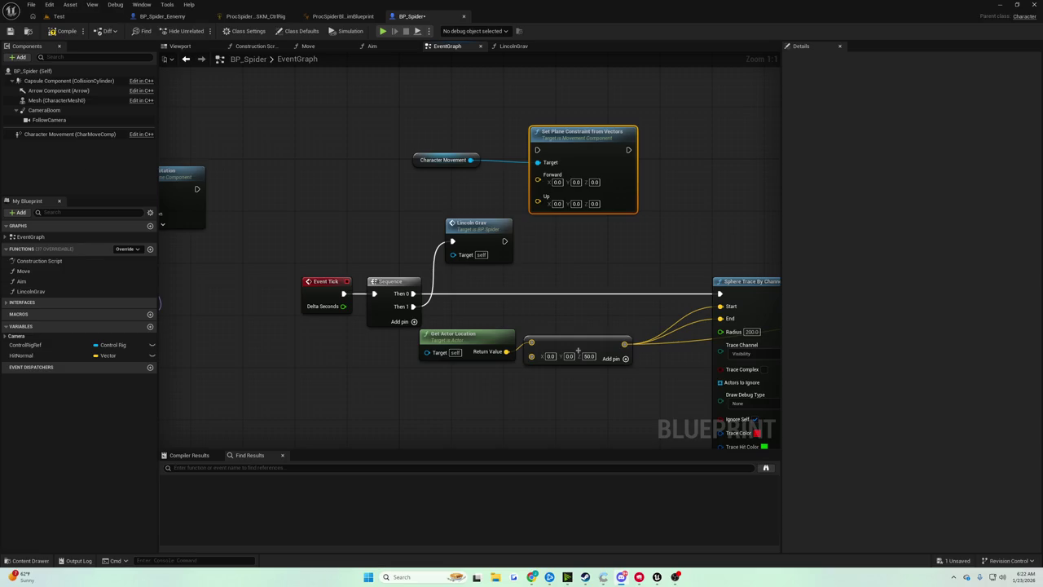
pyautogui.click(451, 220)
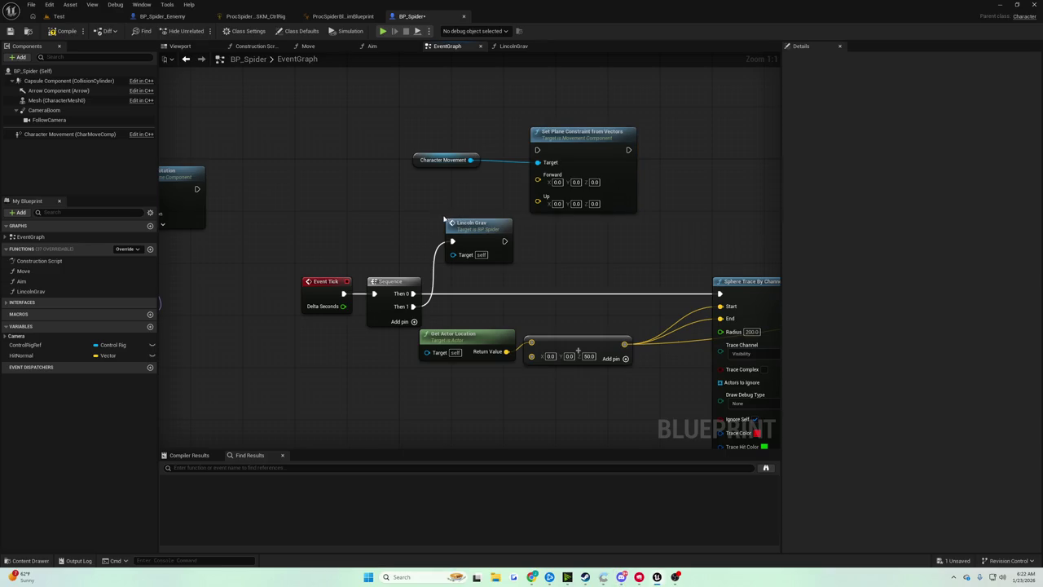
pyautogui.moveTo(444, 219)
pyautogui.mouseDown()
pyautogui.moveTo(513, 248)
pyautogui.moveTo(473, 257)
pyautogui.mouseUp()
pyautogui.click(492, 291)
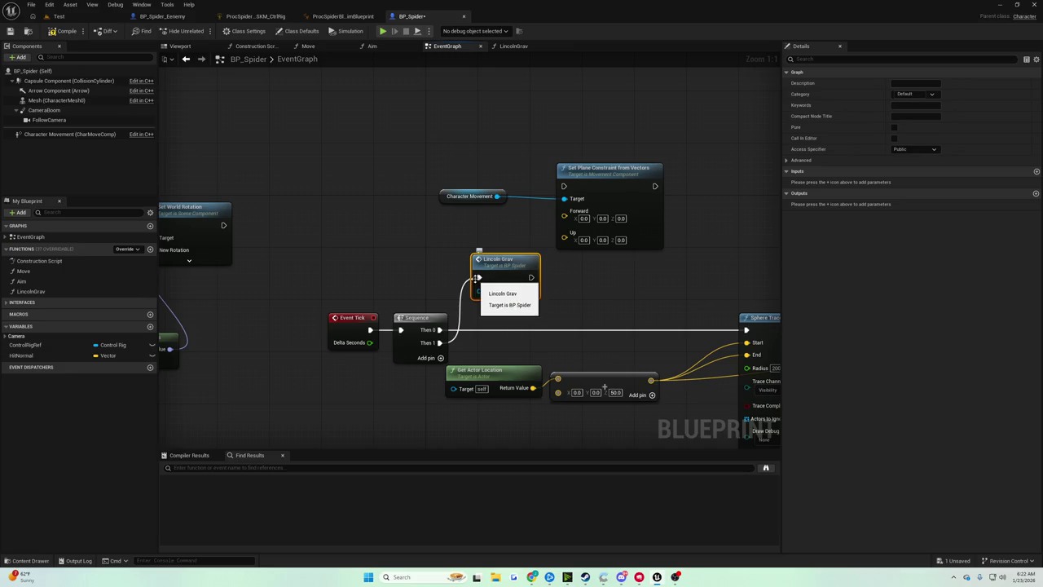
pyautogui.moveTo(502, 267); pyautogui.dragTo(339, 136)
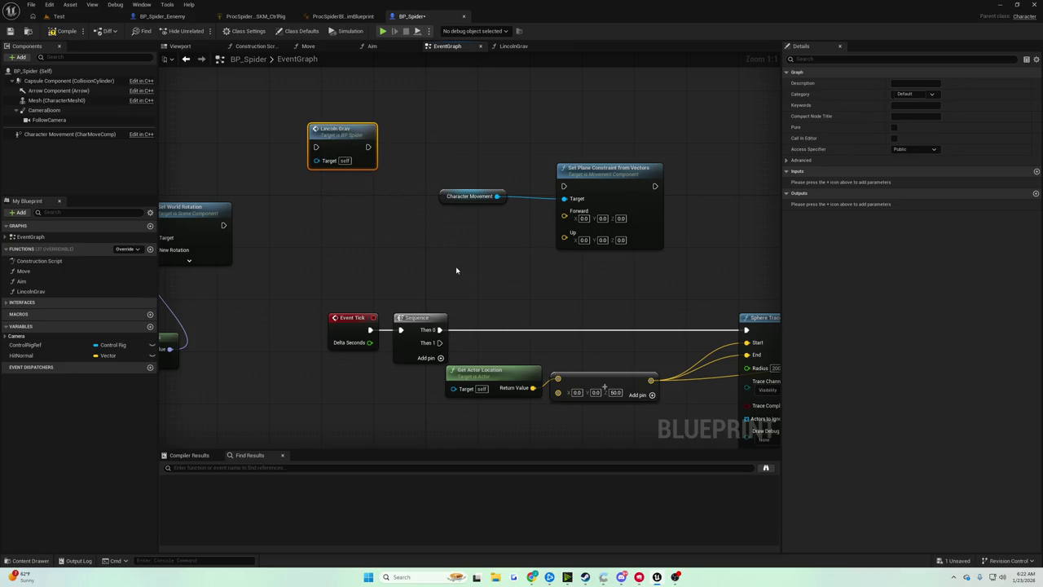
pyautogui.moveTo(452, 256)
pyautogui.mouseDown()
pyautogui.moveTo(364, 228)
pyautogui.moveTo(31, 205)
pyautogui.moveTo(248, 220)
pyautogui.moveTo(410, 161)
pyautogui.moveTo(679, 152)
pyautogui.moveTo(757, 181)
pyautogui.moveTo(758, 195)
pyautogui.moveTo(491, 213)
pyautogui.moveTo(332, 210)
pyautogui.mouseUp()
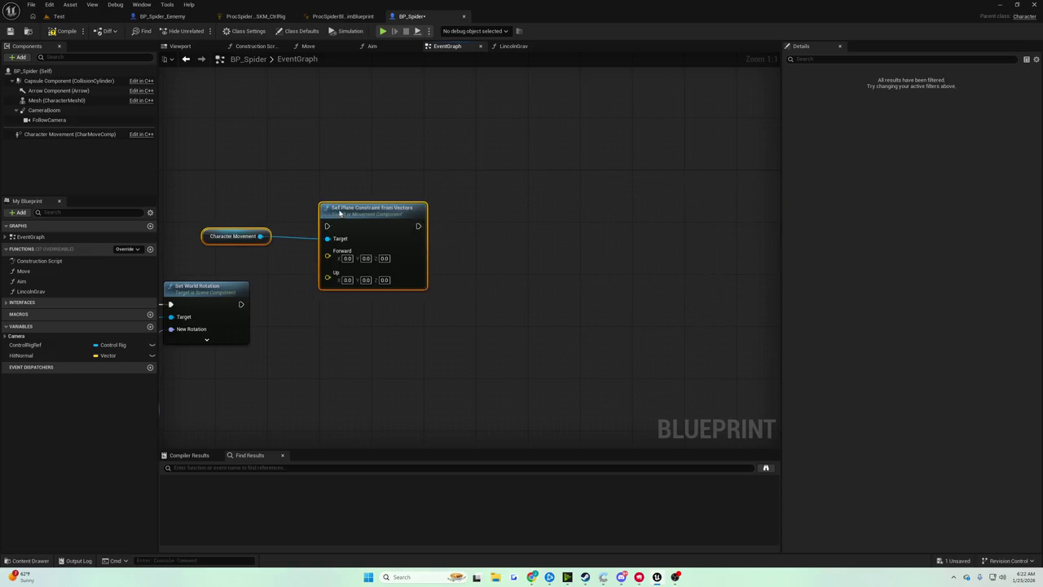
pyautogui.moveTo(259, 224)
pyautogui.mouseDown()
pyautogui.moveTo(434, 220)
pyautogui.moveTo(540, 186)
pyautogui.moveTo(751, 182)
pyautogui.moveTo(587, 181)
pyautogui.moveTo(520, 194)
pyautogui.mouseUp()
# Step: Position the plane-constraint and Character Movement nodes beside Set World Rotation
pyautogui.click(434, 220)
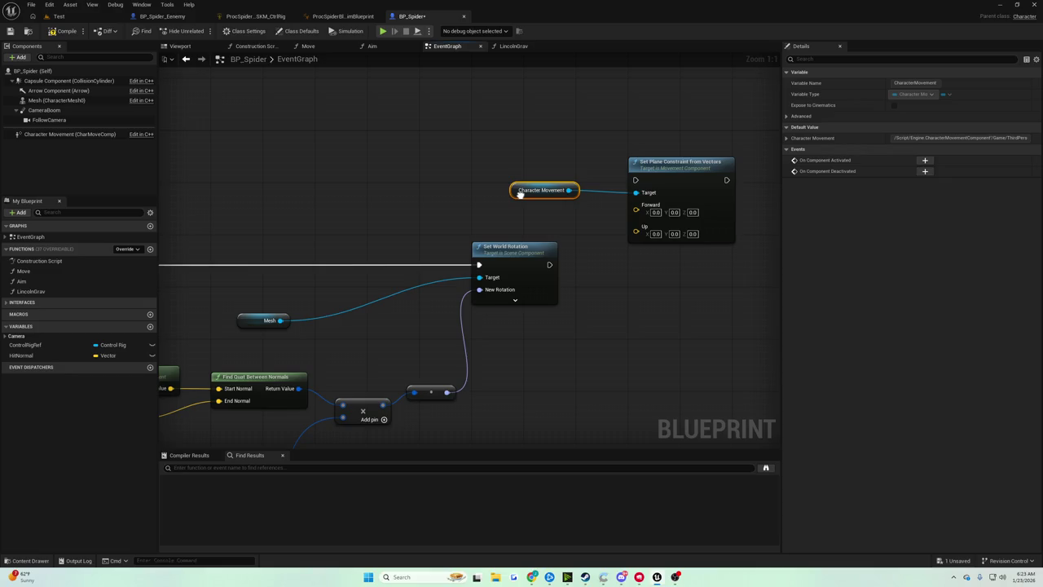
pyautogui.moveTo(529, 188); pyautogui.dragTo(539, 179)
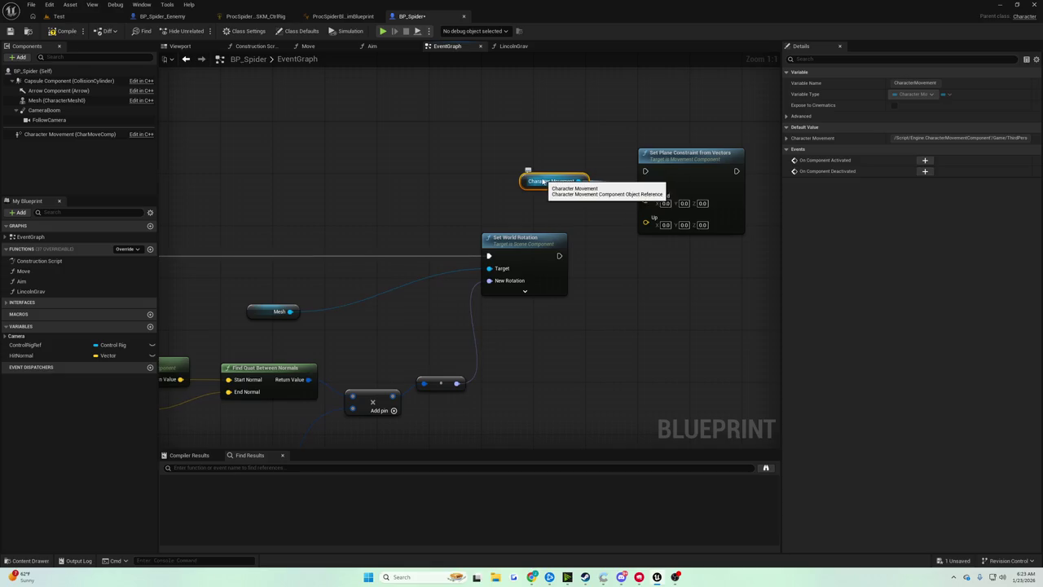
pyautogui.click(667, 171)
pyautogui.moveTo(667, 170)
pyautogui.mouseDown()
pyautogui.moveTo(740, 238)
pyautogui.moveTo(662, 177)
pyautogui.mouseUp()
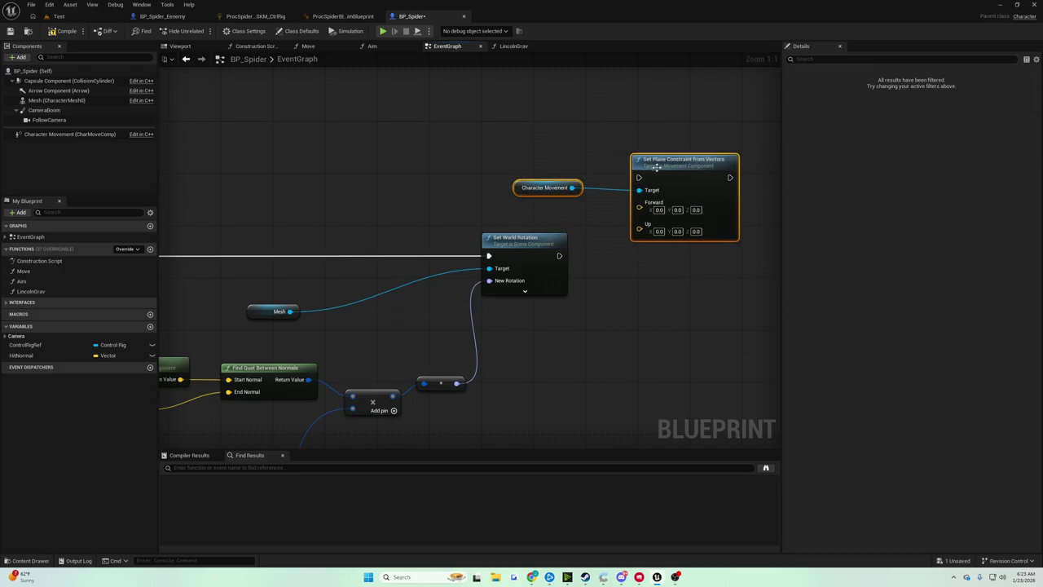
pyautogui.moveTo(611, 296); pyautogui.dragTo(682, 258)
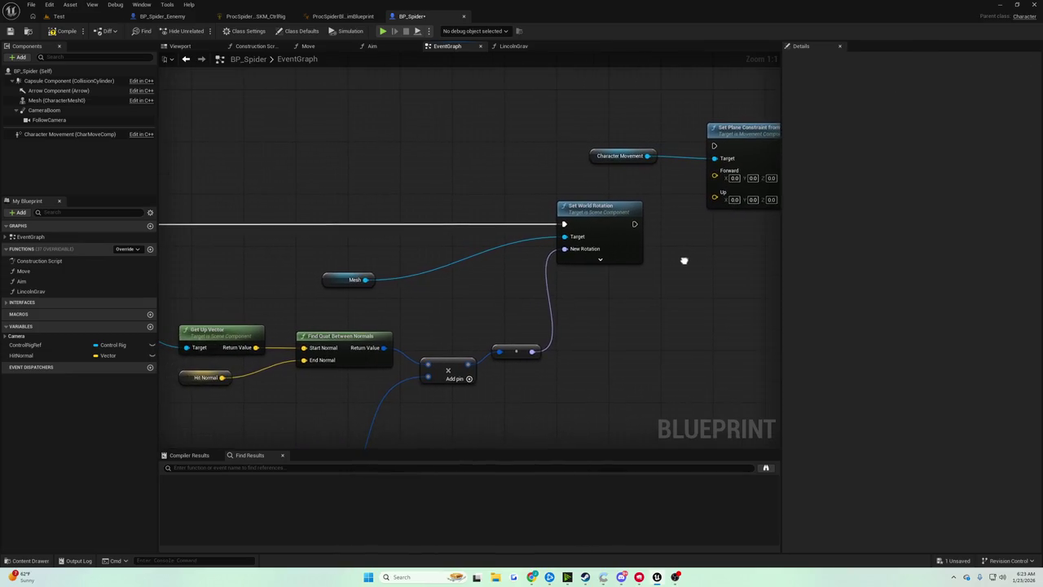
pyautogui.moveTo(606, 271)
pyautogui.mouseDown()
pyautogui.moveTo(741, 249)
pyautogui.moveTo(817, 254)
pyautogui.moveTo(590, 267)
pyautogui.moveTo(726, 253)
pyautogui.mouseUp()
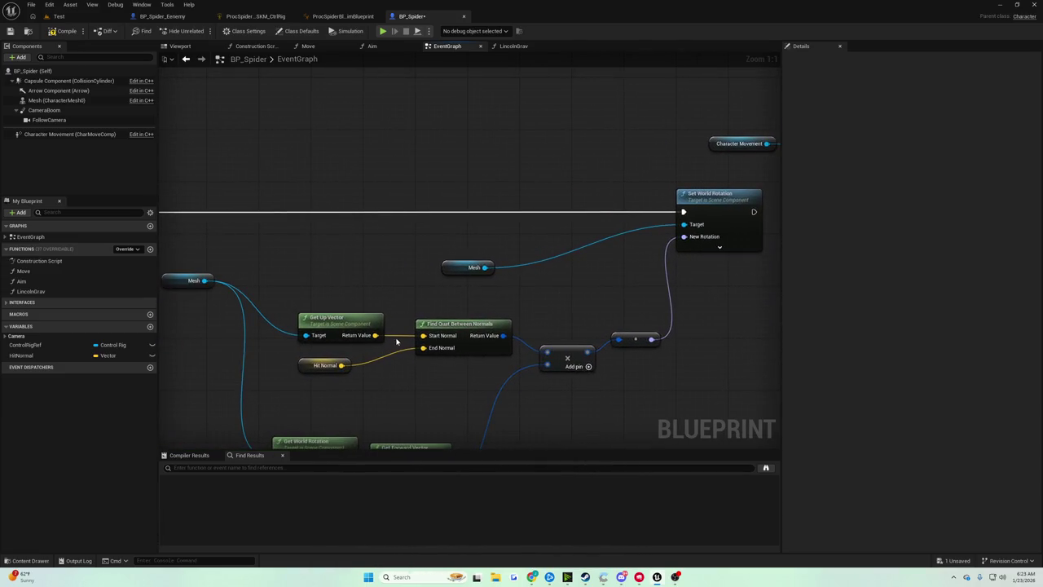
# Step: Wire Get Up Vector to Forward and Hit Normal to Up on the plane constraint
pyautogui.moveTo(379, 338)
pyautogui.mouseDown()
pyautogui.moveTo(850, 293)
pyautogui.moveTo(641, 167)
pyautogui.mouseUp()
pyautogui.moveTo(269, 351); pyautogui.dragTo(426, 367)
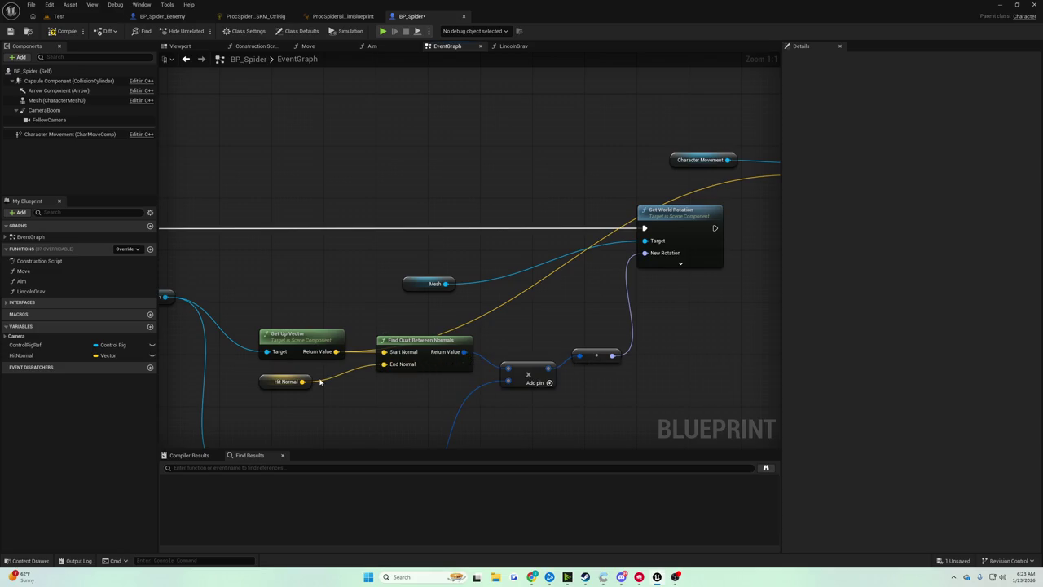
pyautogui.moveTo(302, 381)
pyautogui.mouseDown()
pyautogui.moveTo(714, 251)
pyautogui.moveTo(674, 176)
pyautogui.mouseUp()
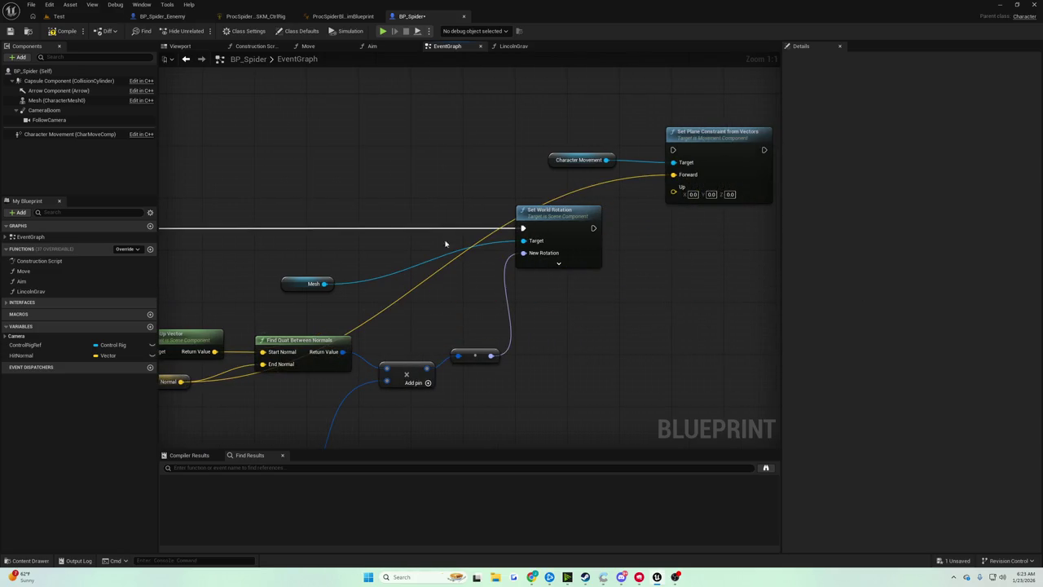
pyautogui.moveTo(222, 348); pyautogui.dragTo(356, 332)
pyautogui.moveTo(348, 339)
pyautogui.mouseDown()
pyautogui.moveTo(829, 279)
pyautogui.moveTo(592, 222)
pyautogui.mouseUp()
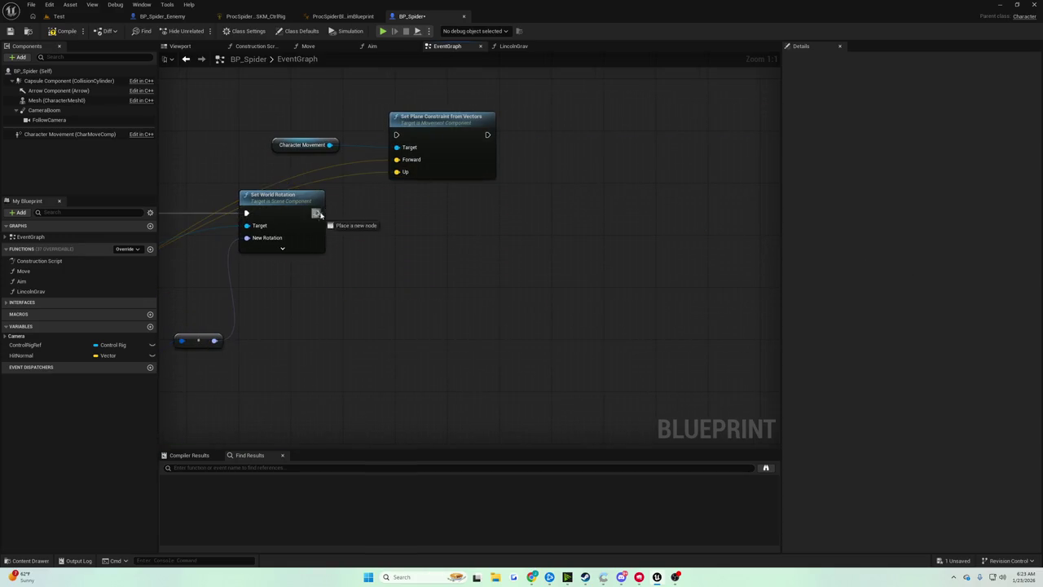
# Step: Play-test the Test level, stop it, and cycle back through the blueprint tabs
pyautogui.click(60, 16)
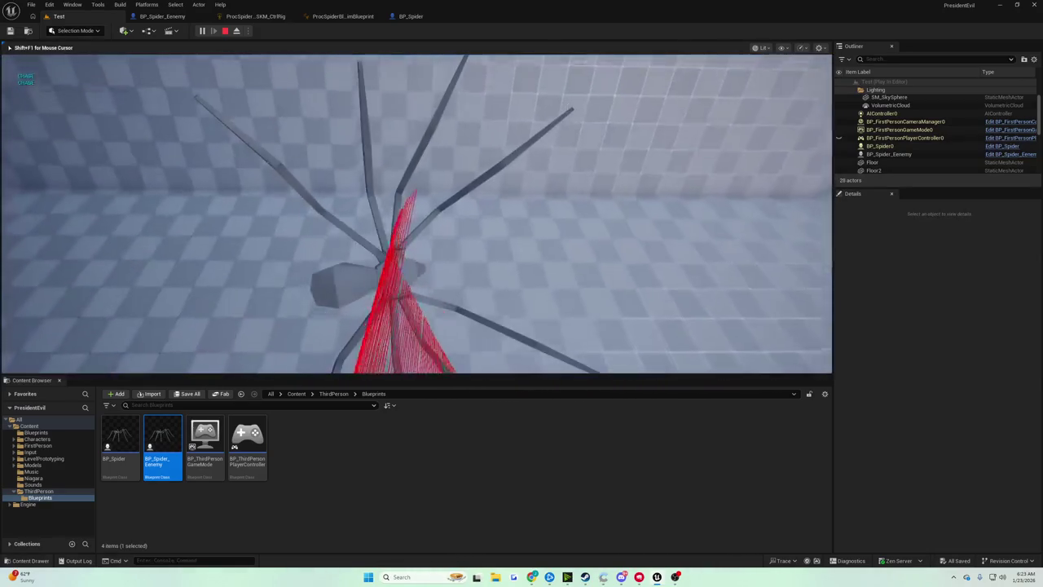
pyautogui.press('Escape')
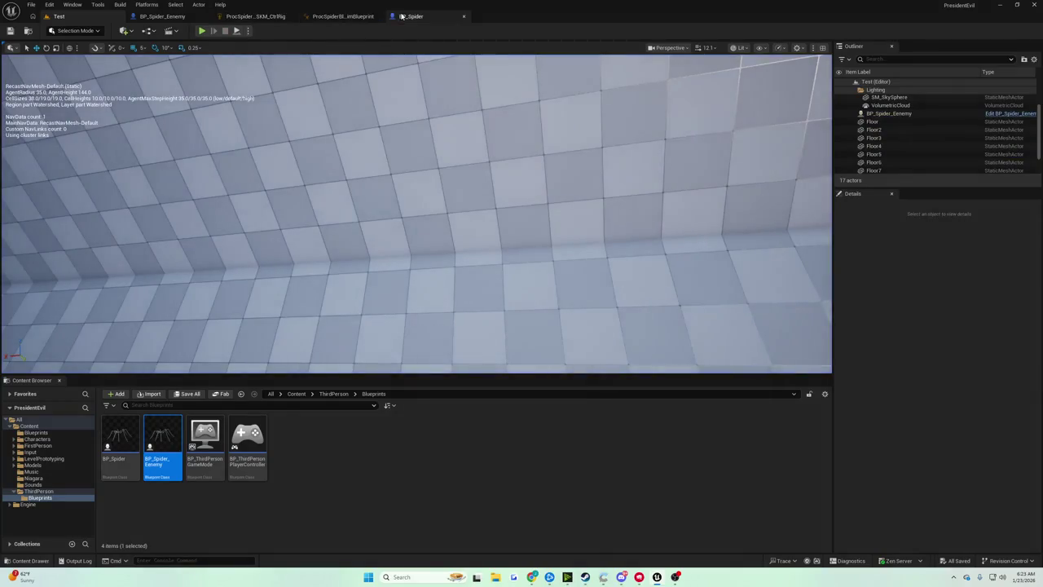
pyautogui.click(411, 16)
pyautogui.click(307, 18)
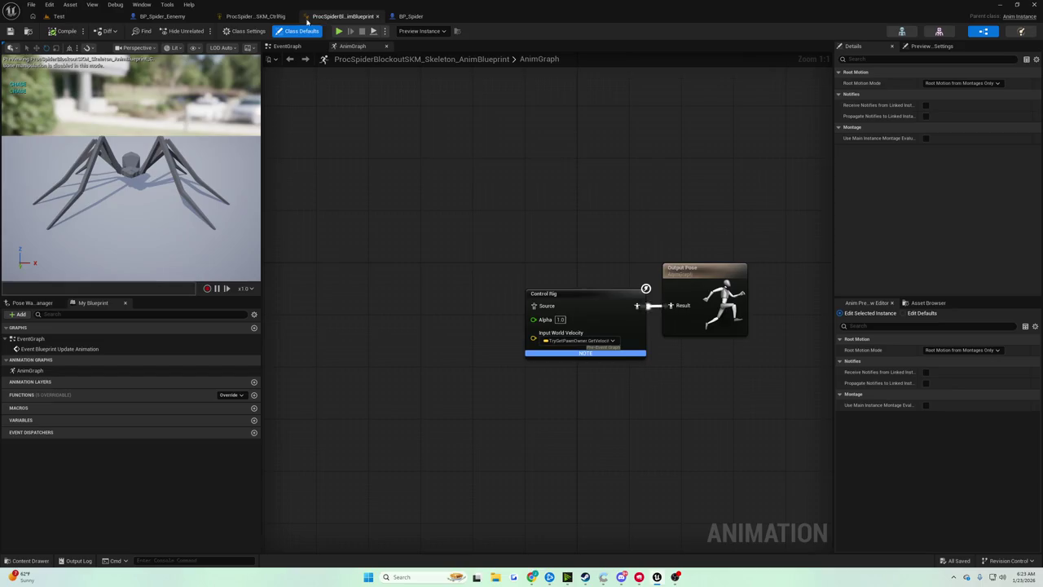
pyautogui.click(159, 16)
# Step: Set Character Movement's Default Land Movement Mode to Walking
pyautogui.click(410, 17)
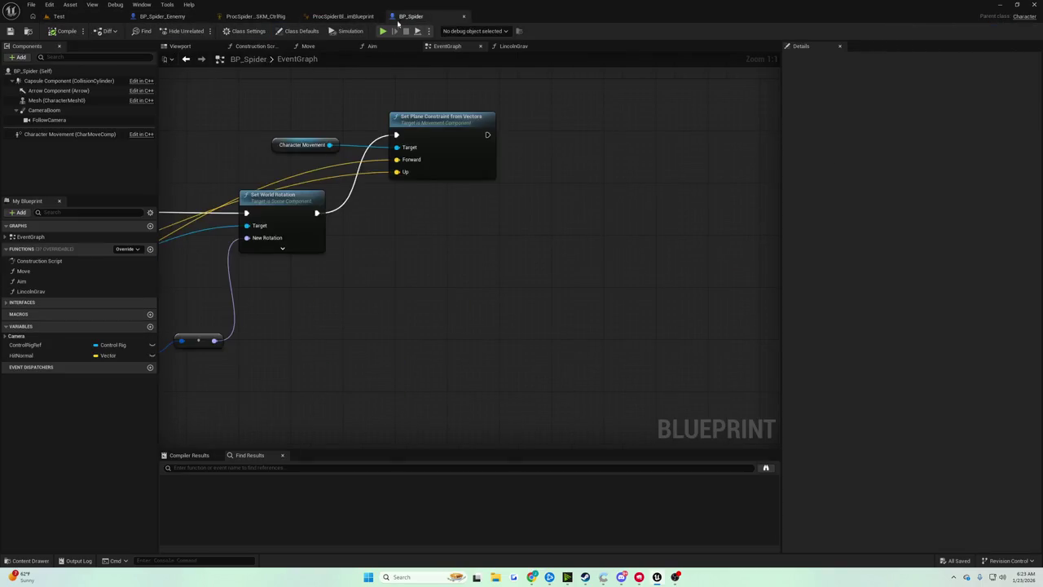
pyautogui.click(69, 133)
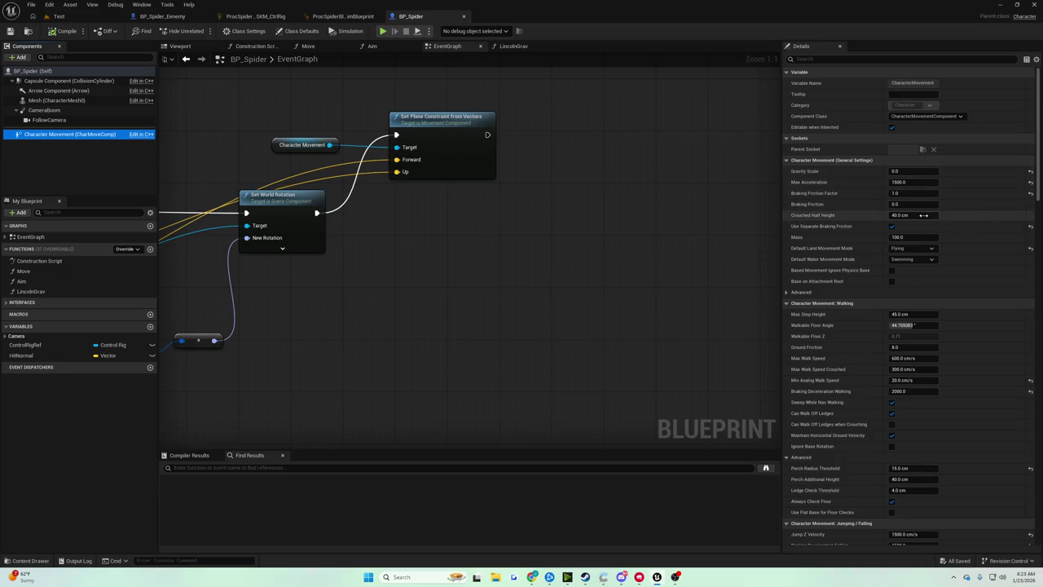
pyautogui.click(812, 59)
pyautogui.write('fly')
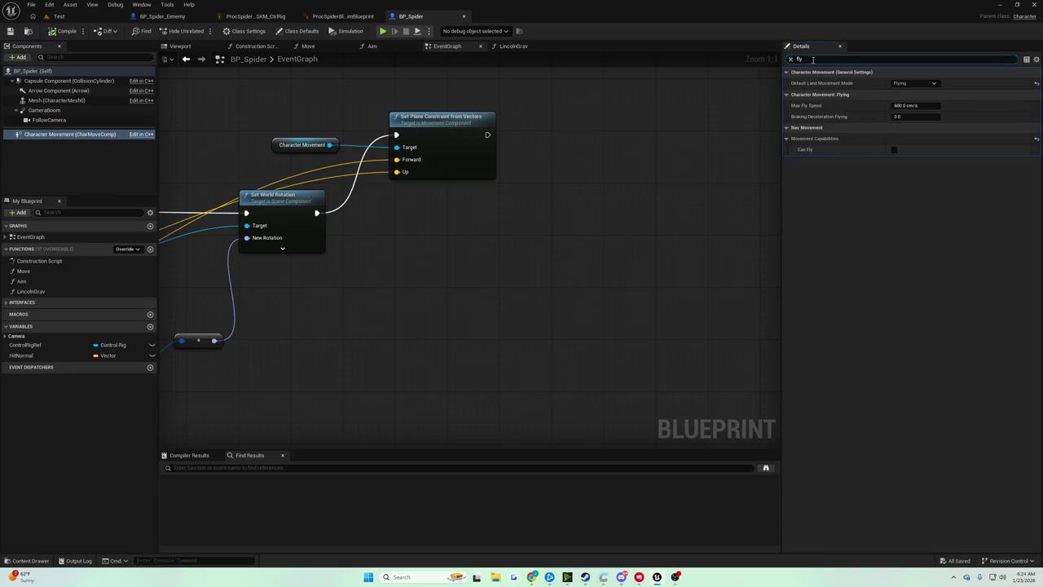
pyautogui.click(913, 84)
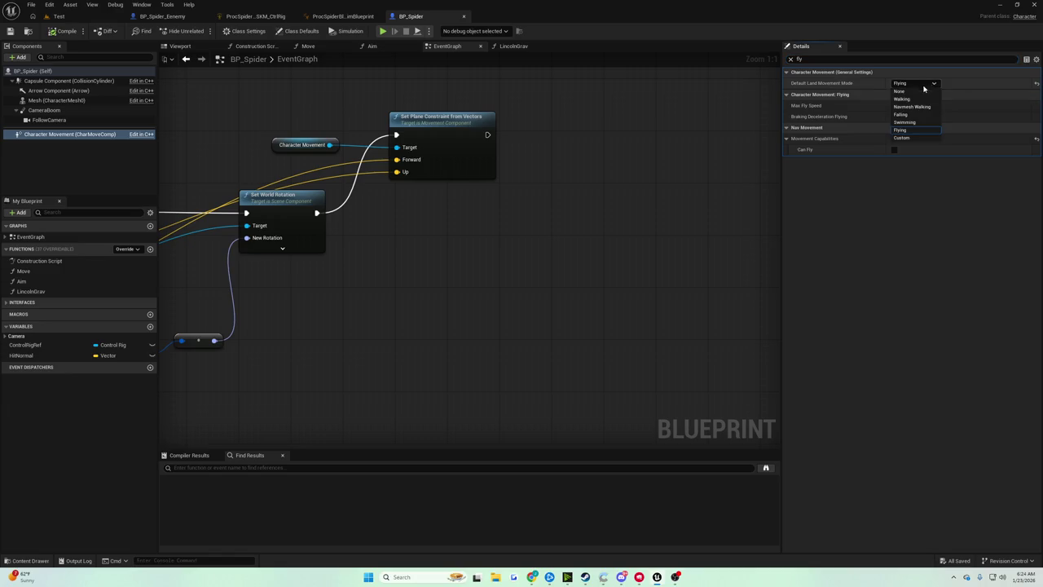
pyautogui.click(921, 100)
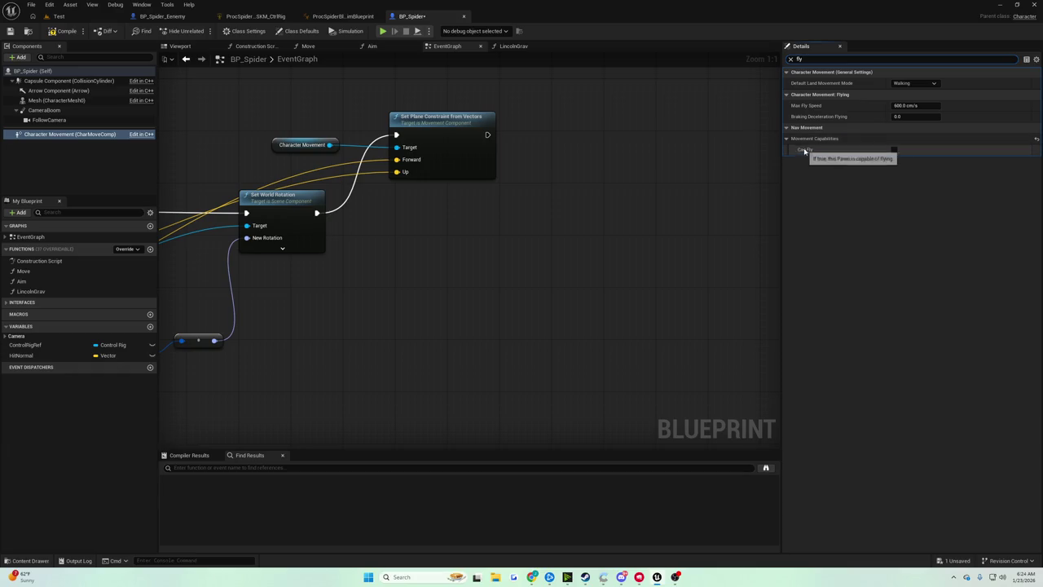
pyautogui.click(903, 59)
# Step: Set Gravity Scale to 1.0 and enable Apply Gravity While Jumping
pyautogui.write('grav')
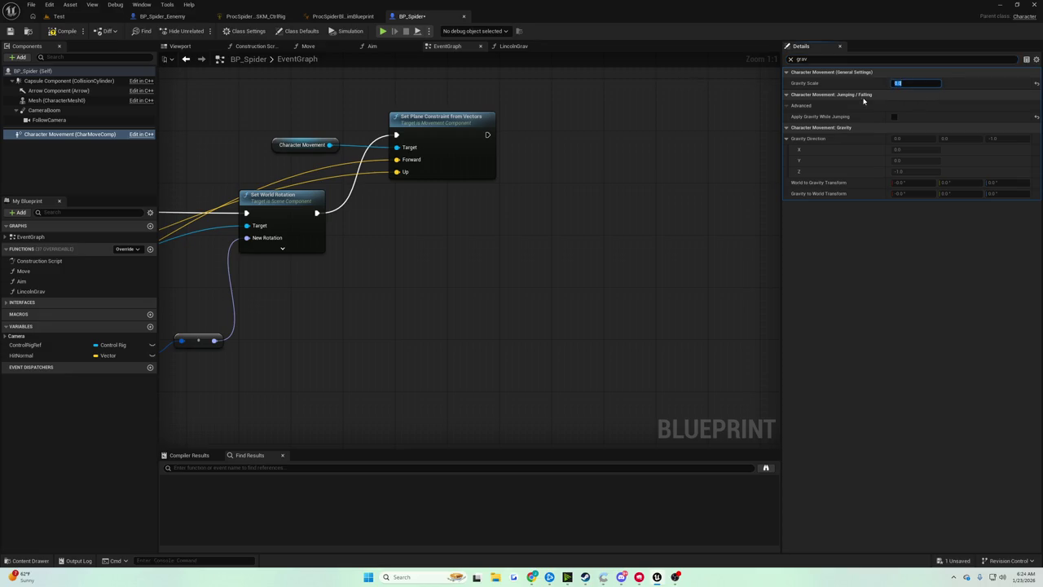
pyautogui.write('1')
pyautogui.press('Return')
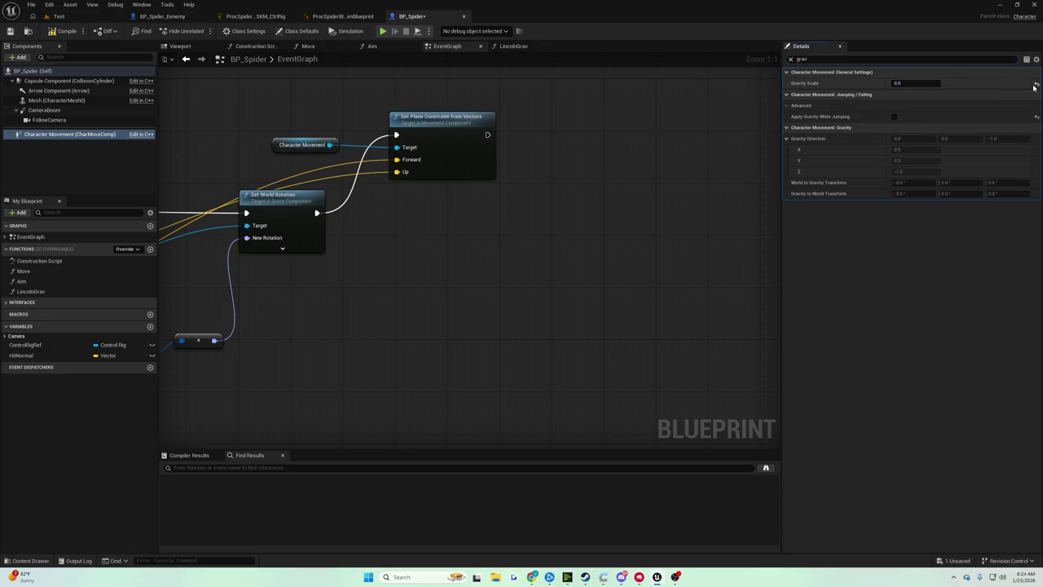
pyautogui.click(894, 118)
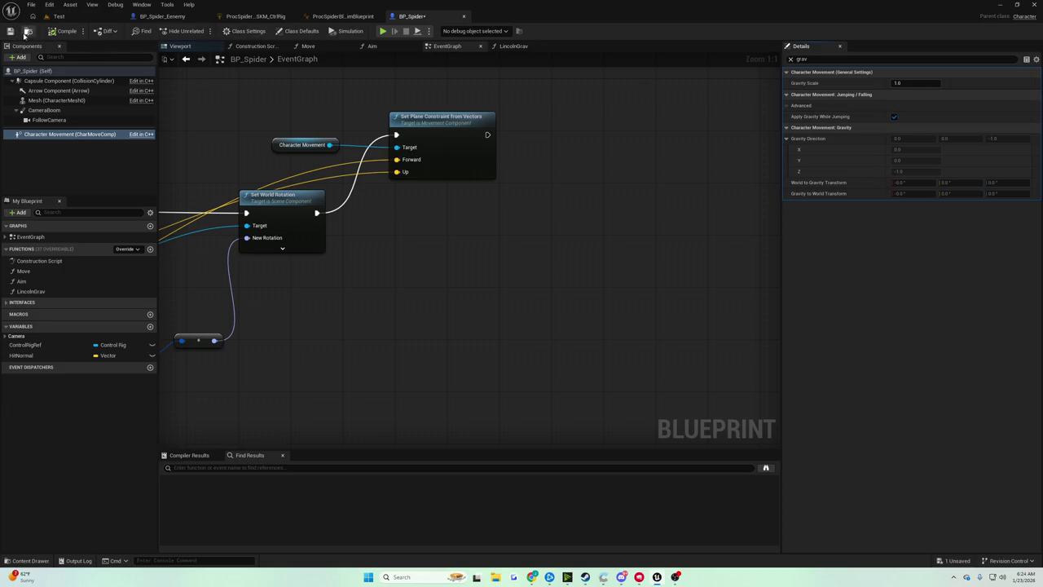
# Step: Save BP_Spider and start a play test in the Test level
pyautogui.click(26, 30)
pyautogui.click(59, 17)
pyautogui.click(202, 31)
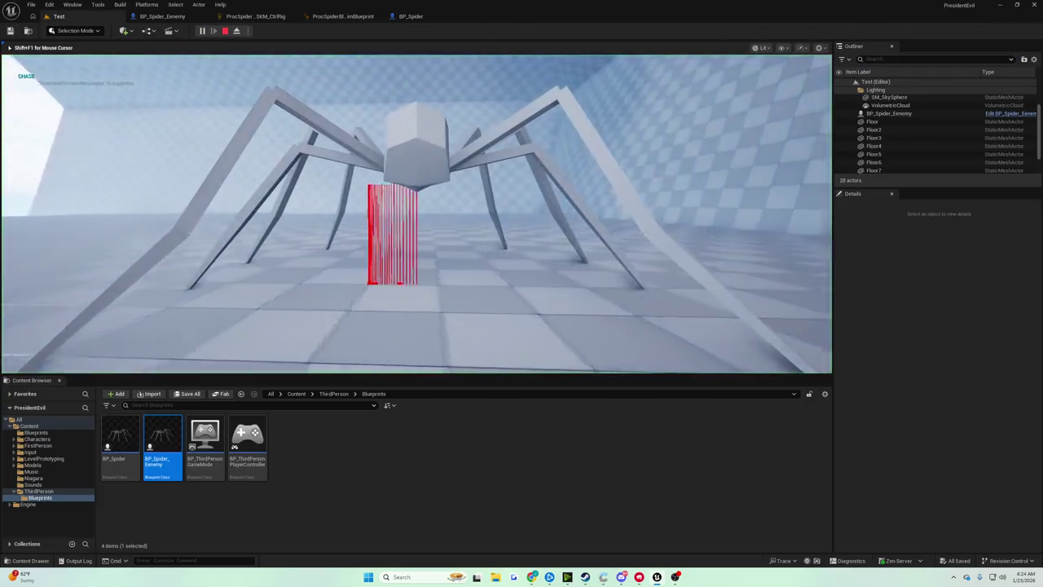